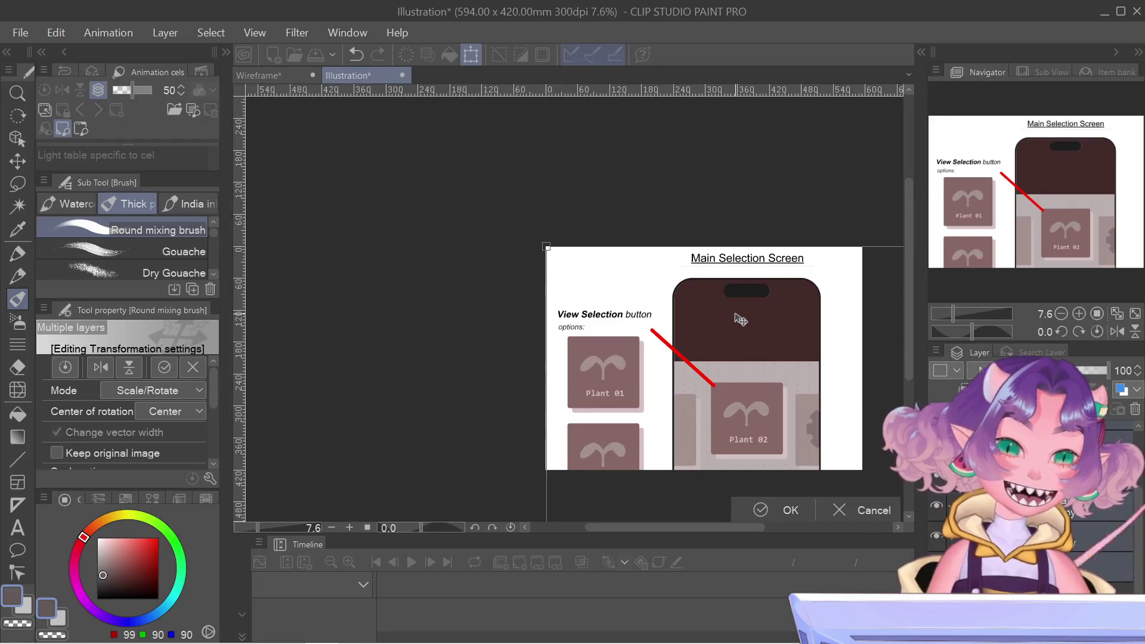
# - Zoom out to 1.6% and back to about 7.6% to frame the four-screen group, then start shrinking it
pyautogui.moveTo(741, 320); pyautogui.dragTo(740, 320)
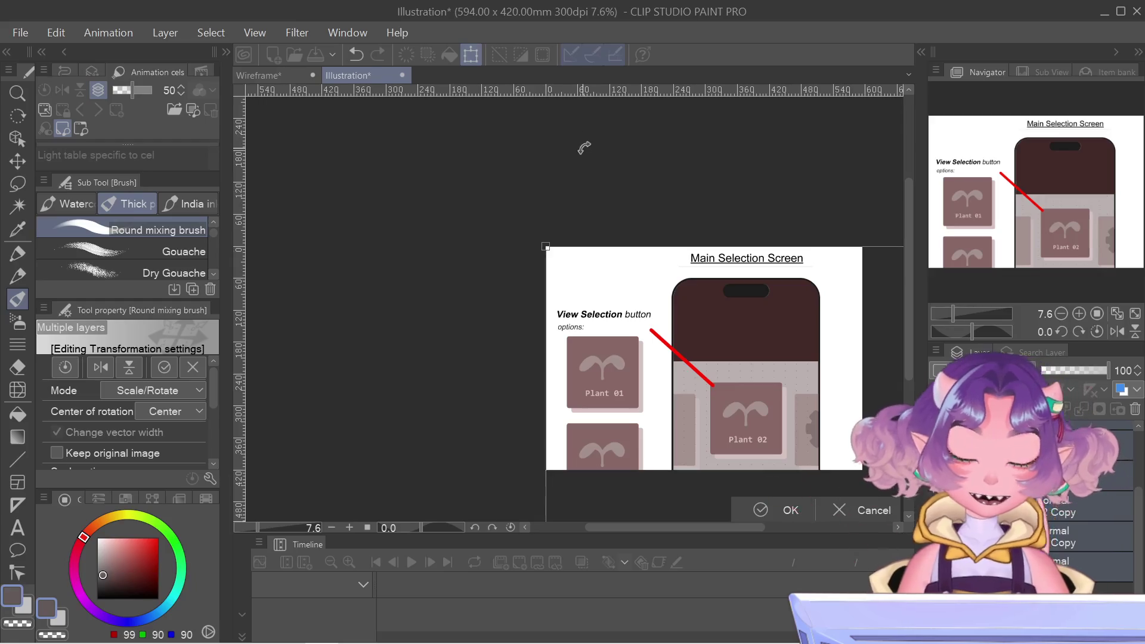
pyautogui.scroll(-4, 677, 257)
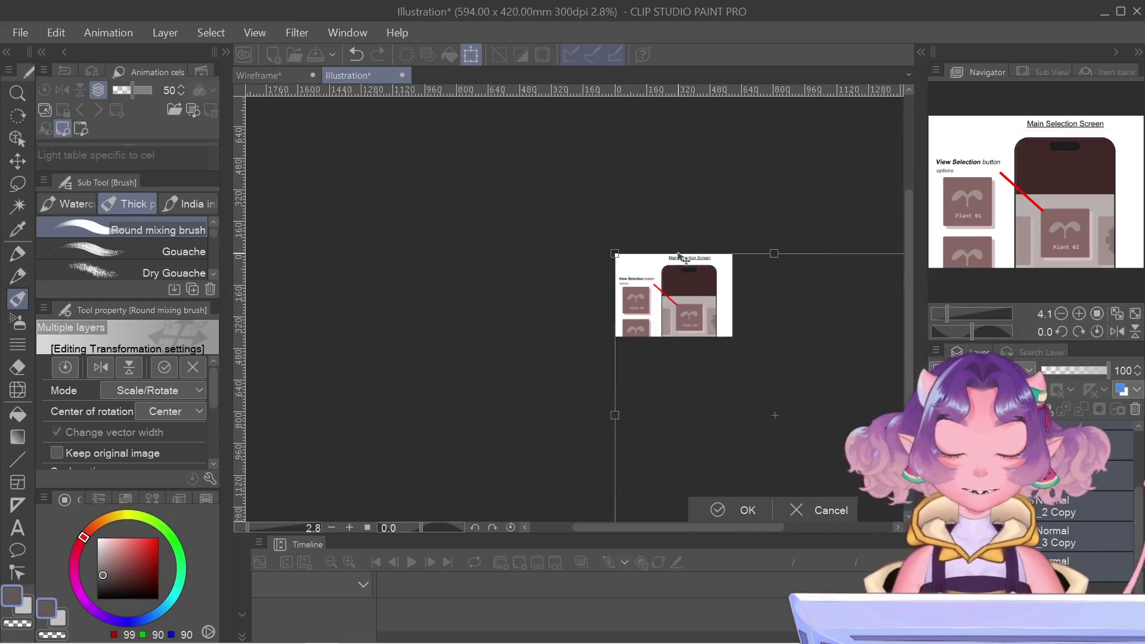
pyautogui.scroll(-3, 677, 256)
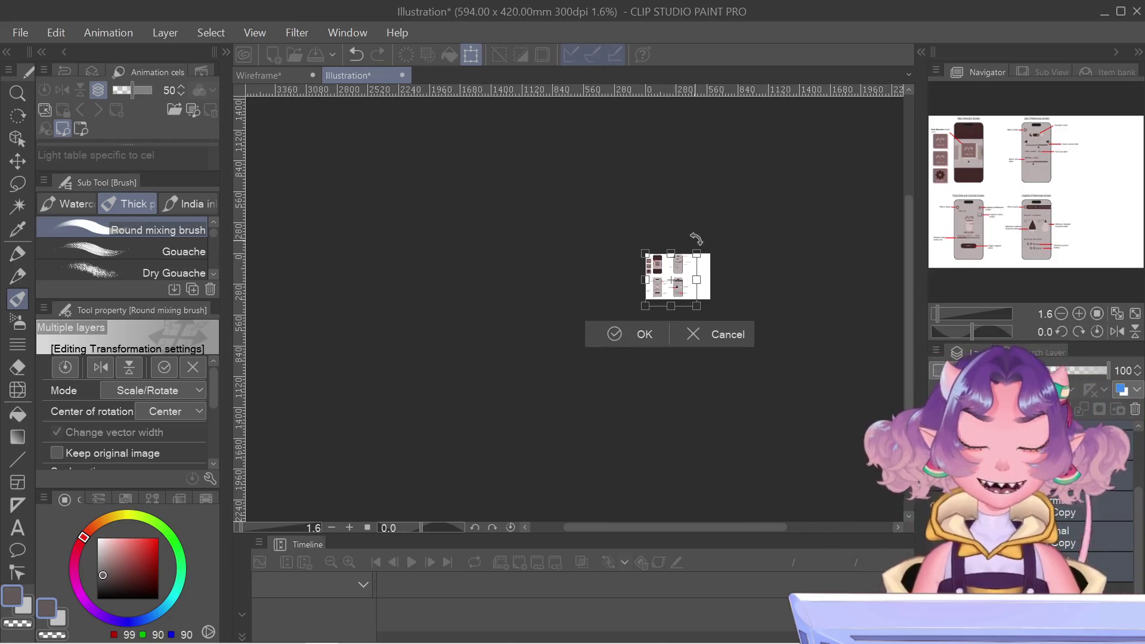
pyautogui.scroll(1, 710, 252)
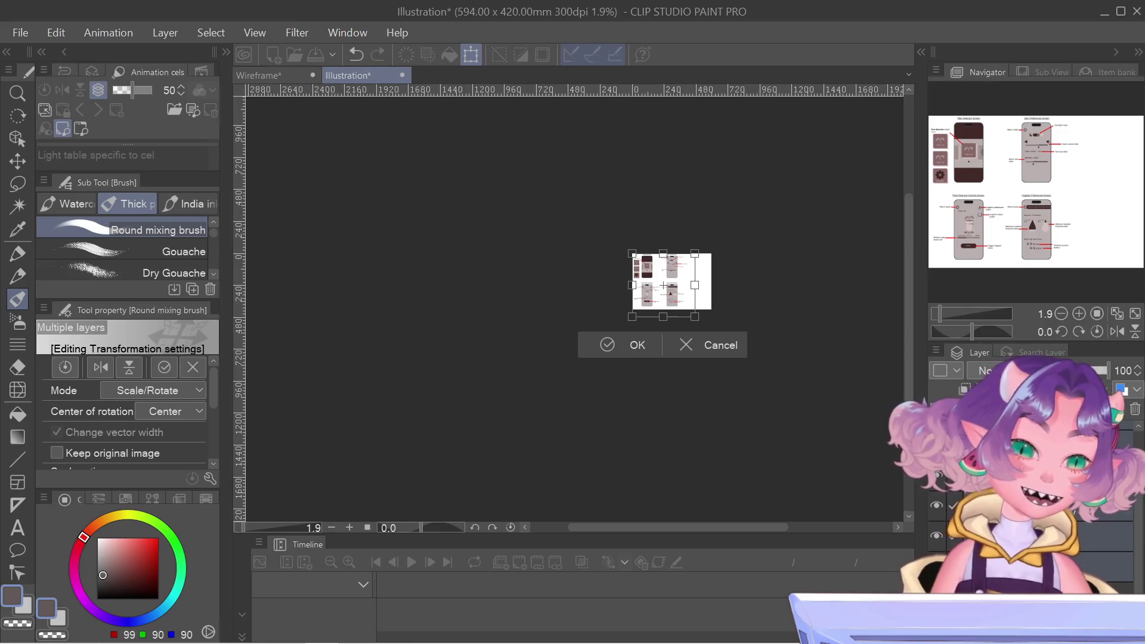
pyautogui.scroll(2, 686, 275)
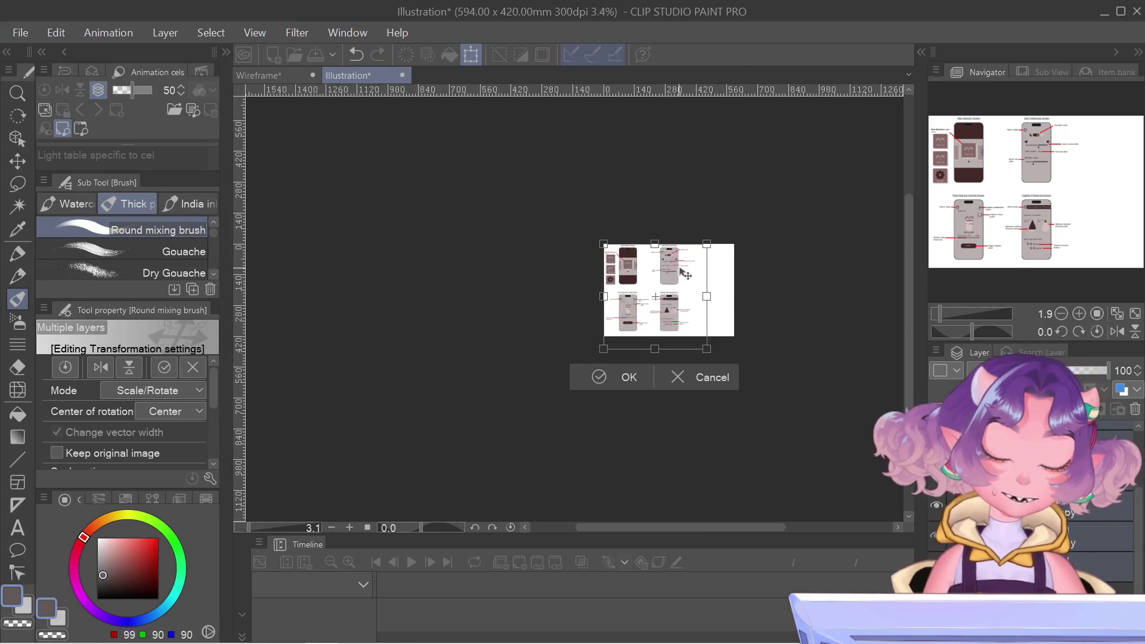
pyautogui.scroll(3, 686, 322)
pyautogui.scroll(2, 684, 390)
pyautogui.scroll(1, 691, 441)
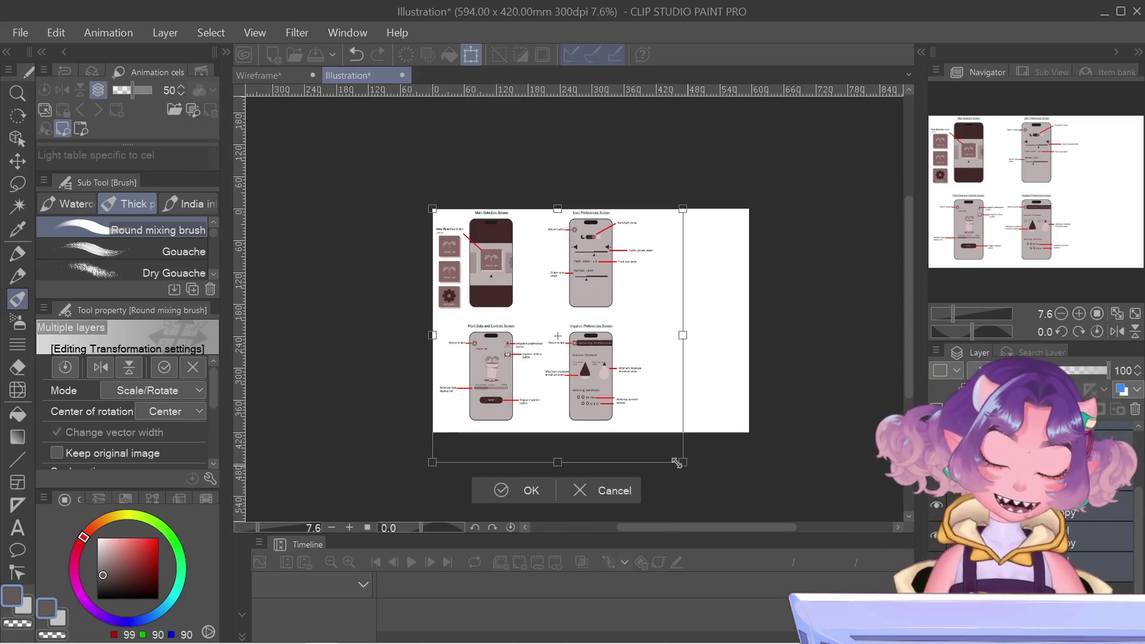
pyautogui.moveTo(664, 455); pyautogui.dragTo(662, 455)
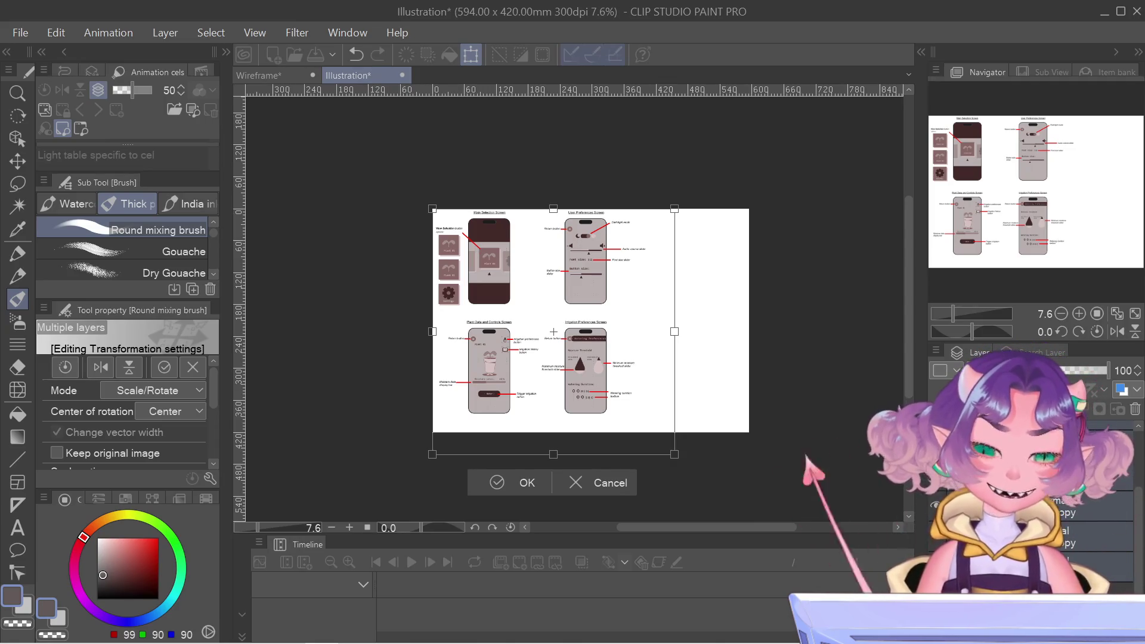
# - Zoom in a step on the slightly shrunken four-screen group
pyautogui.scroll(2, 666, 404)
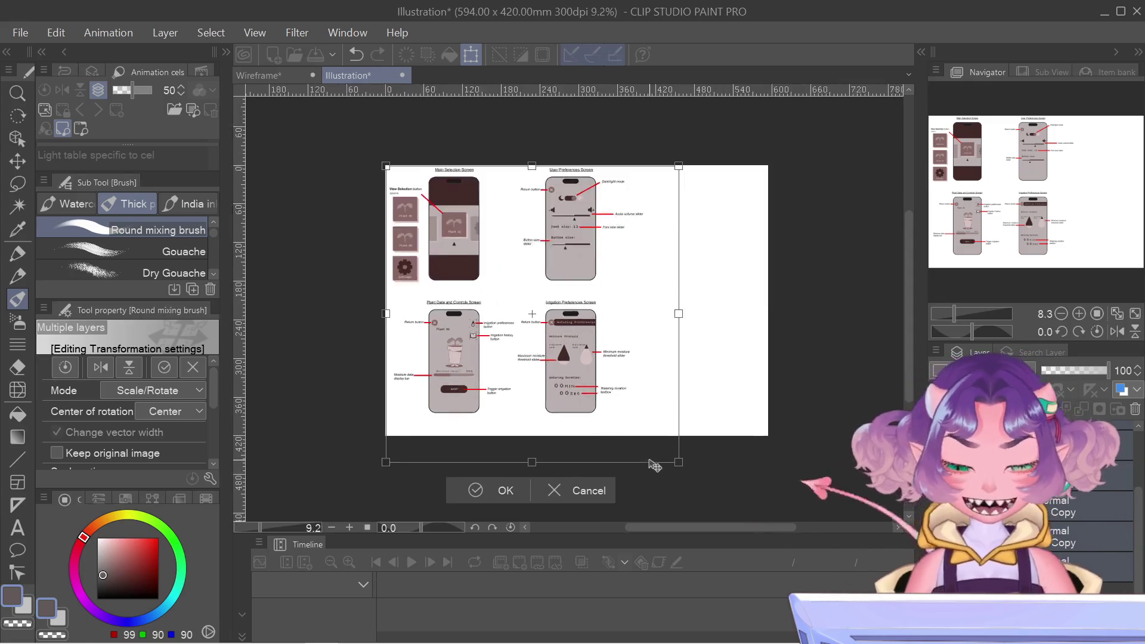
# - Shrink the four-screen group a bit more, inspect the lower screens' annotations up close, and confirm the resize
pyautogui.moveTo(681, 465); pyautogui.dragTo(656, 459)
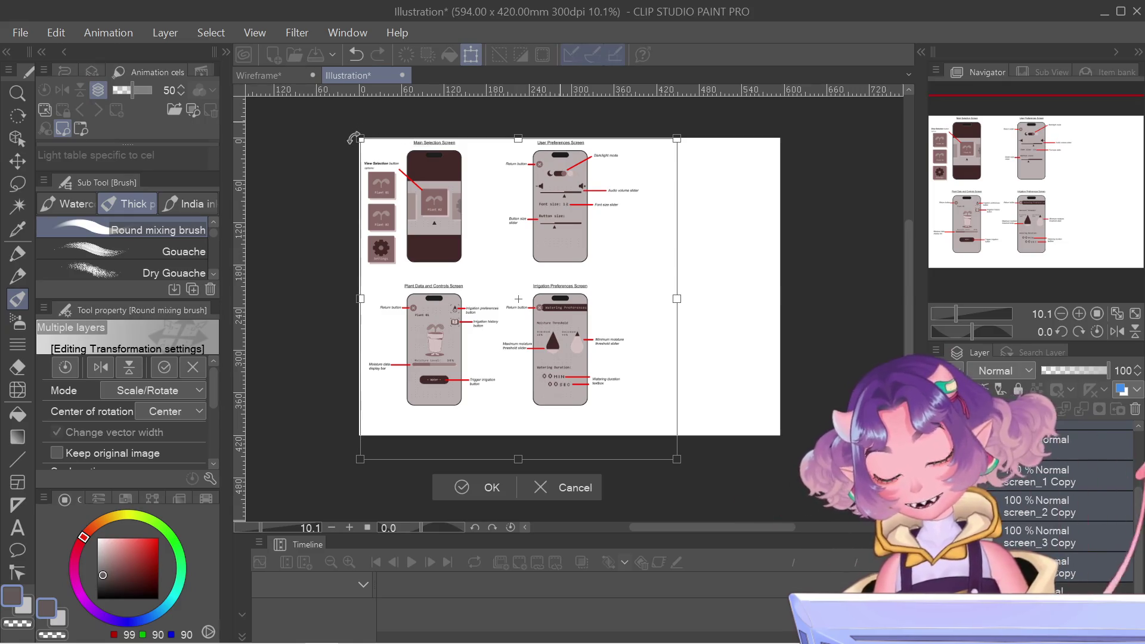
pyautogui.scroll(1, 355, 139)
pyautogui.scroll(1, 355, 138)
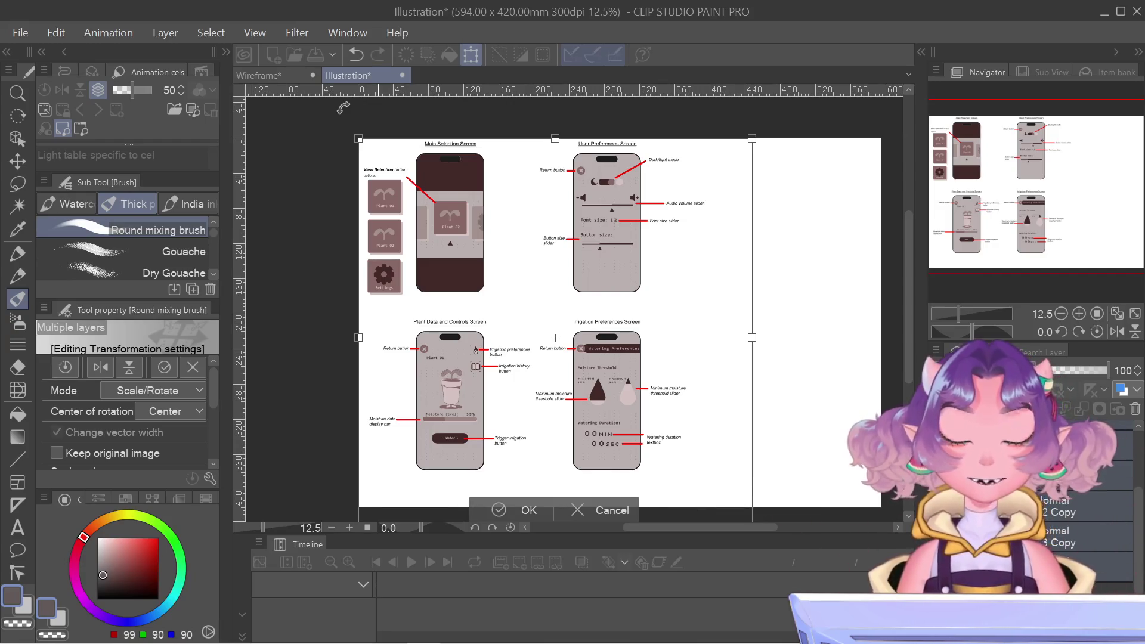
pyautogui.scroll(1, 344, 108)
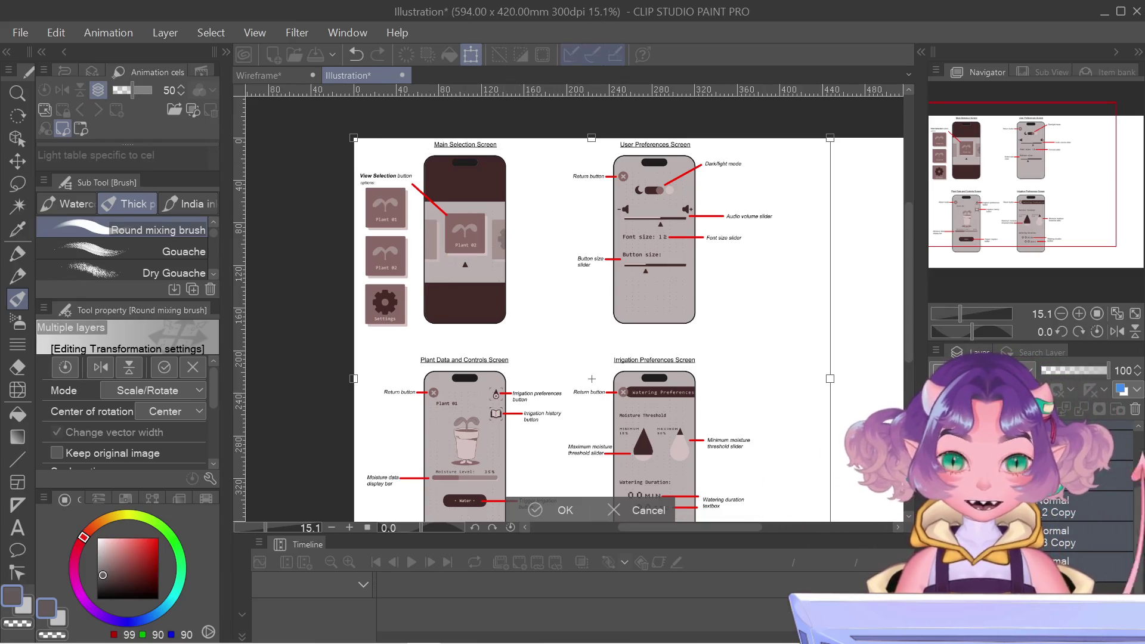
pyautogui.moveTo(1003, 185)
pyautogui.mouseDown()
pyautogui.moveTo(1013, 209)
pyautogui.moveTo(992, 188)
pyautogui.moveTo(999, 167)
pyautogui.moveTo(1008, 273)
pyautogui.mouseUp()
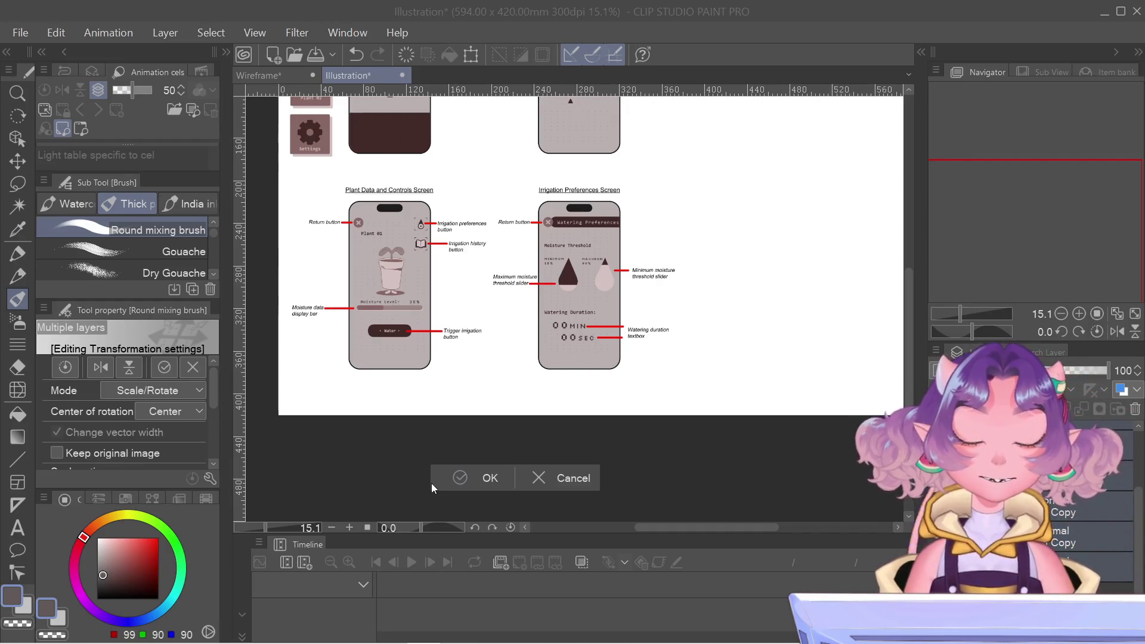
pyautogui.click(432, 483)
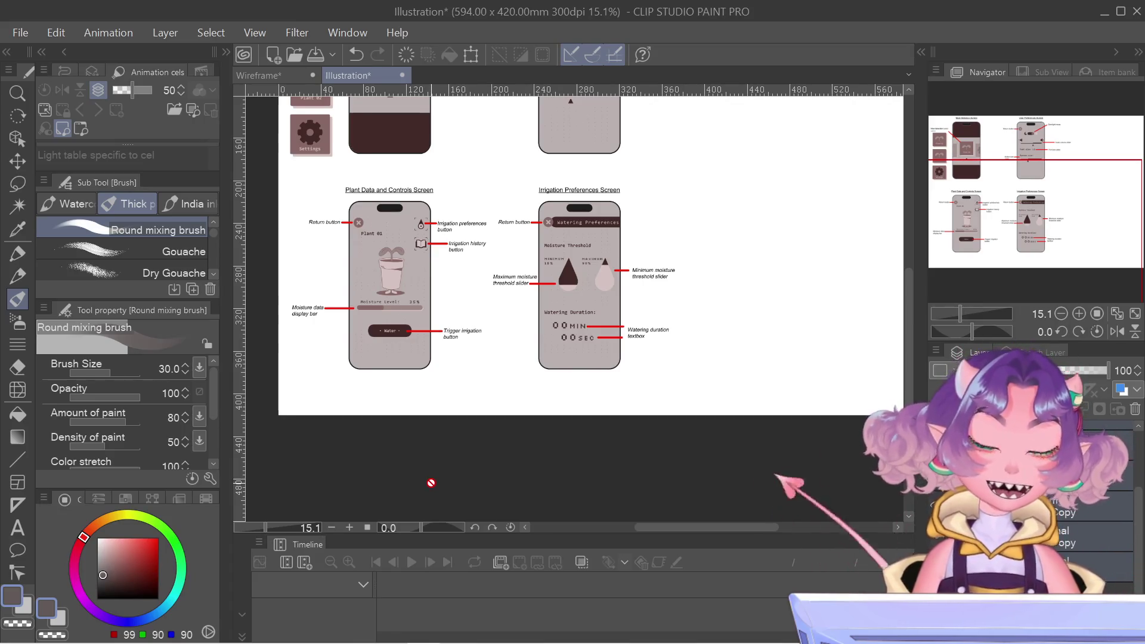
# - Pan the view up to bring the top two phone screens back into view
pyautogui.moveTo(388, 632)
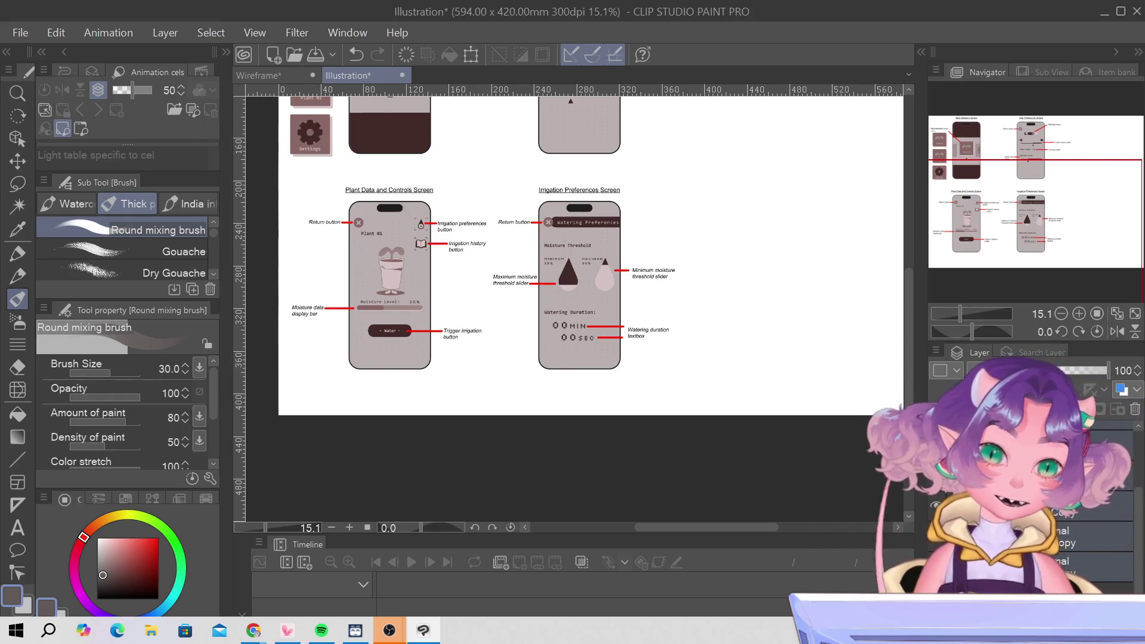
pyautogui.moveTo(1026, 182)
pyautogui.mouseDown()
pyautogui.moveTo(1024, 137)
pyautogui.moveTo(1015, 145)
pyautogui.mouseUp()
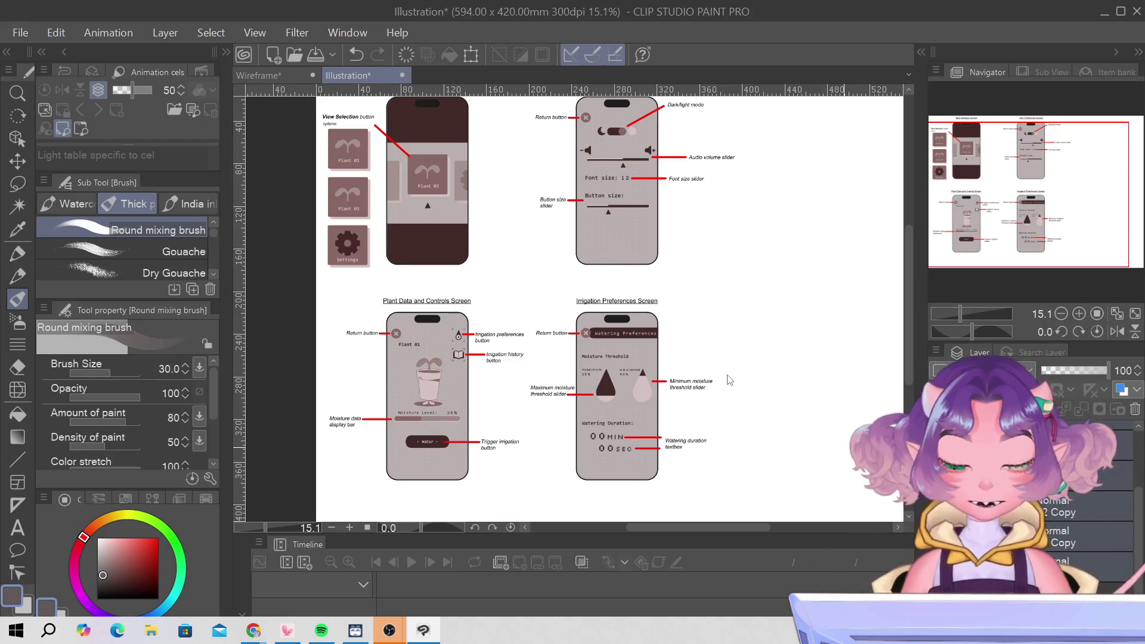
# - Start a new Scale/Rotate with Ctrl+T and nudge the screen group down two arrow-key steps
pyautogui.hotkey('ctrl', 't')
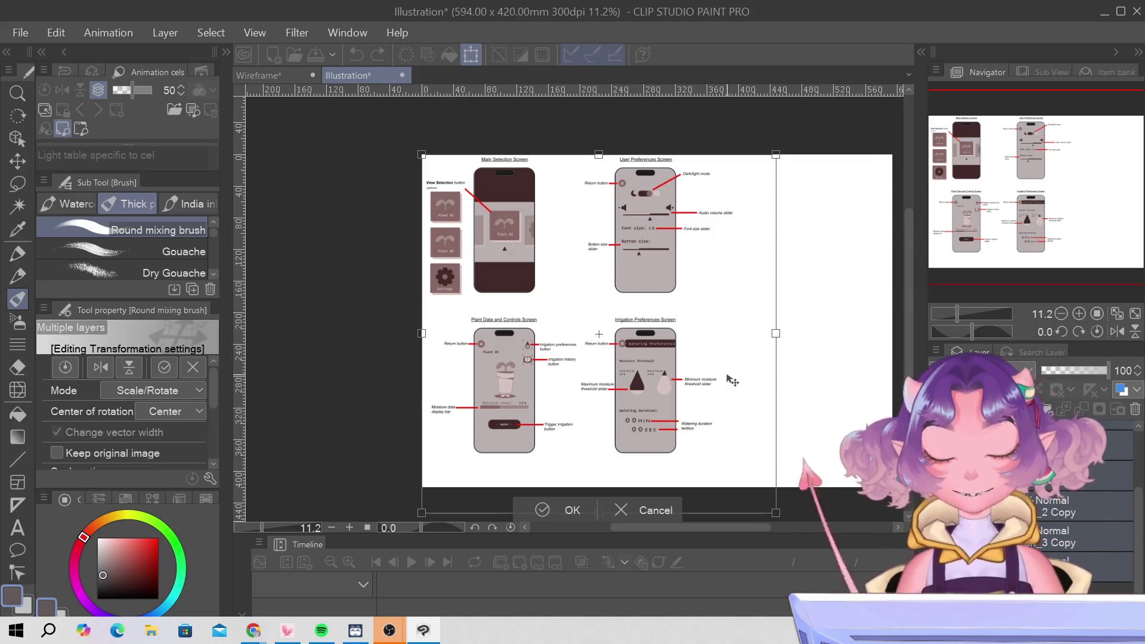
pyautogui.press('Down')
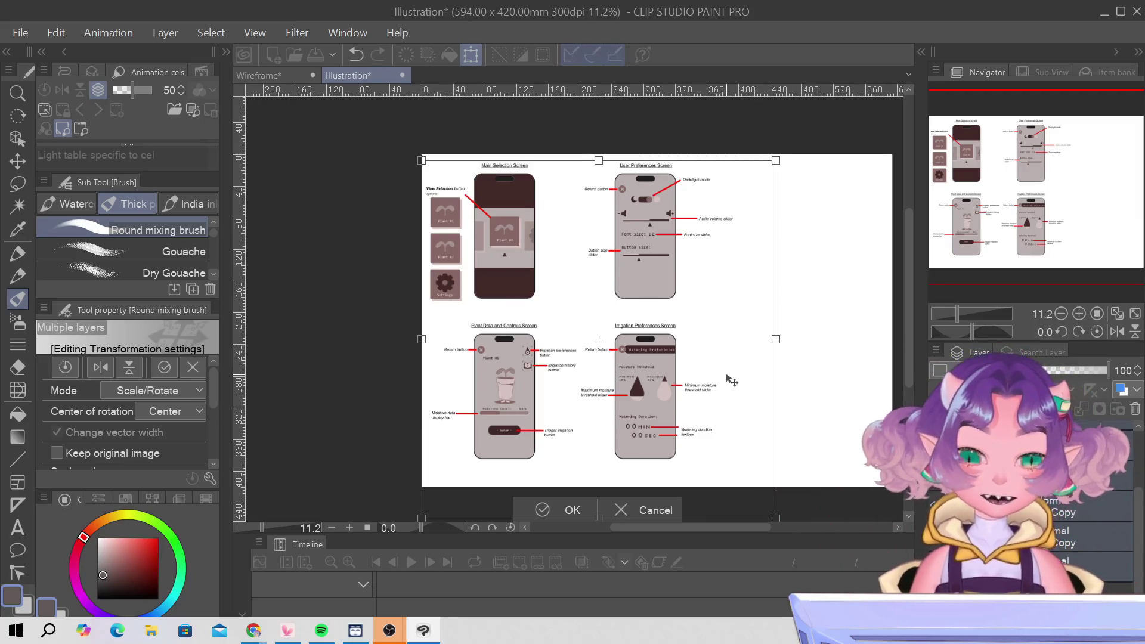
pyautogui.press('Down')
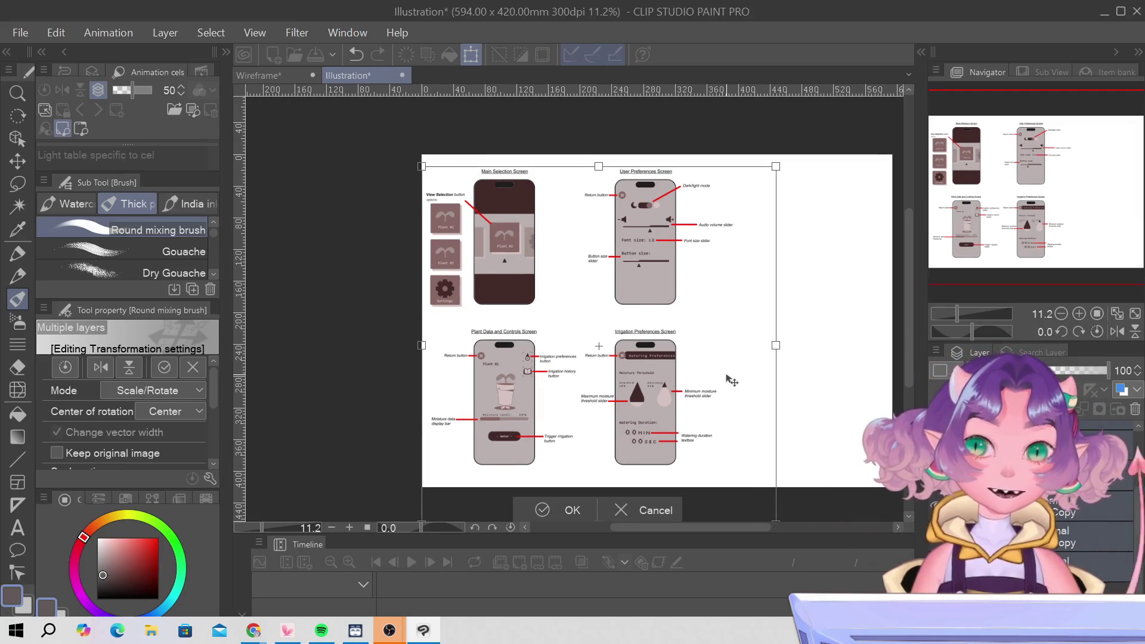
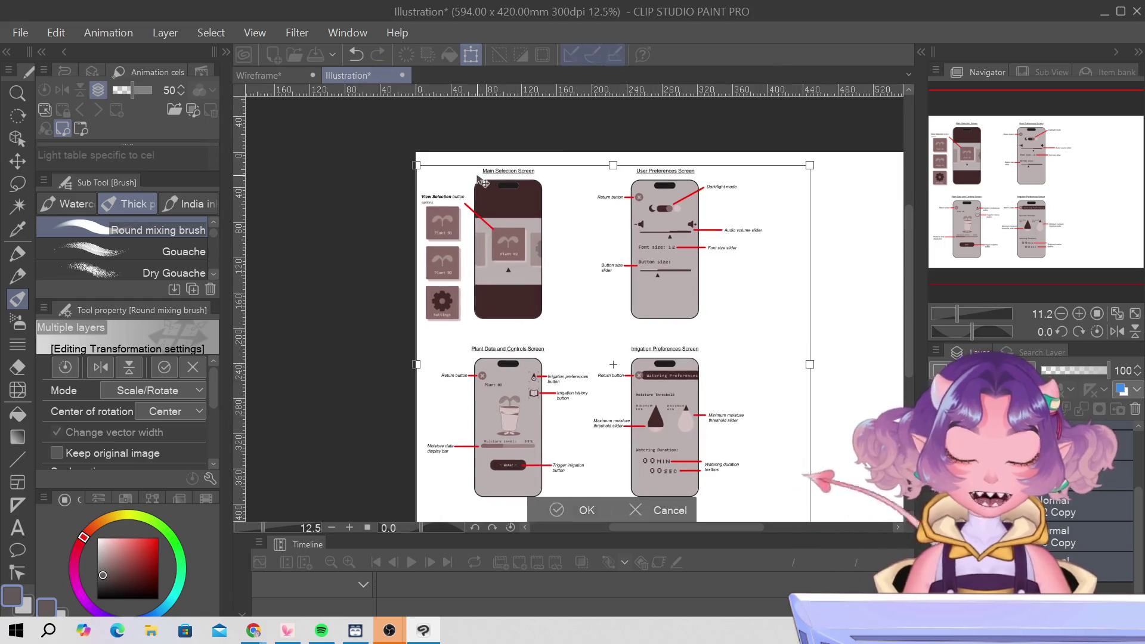
# - Nudge the four-screen wireframe sheet one step to the right and commit the transform
pyautogui.scroll(5, 503, 289)
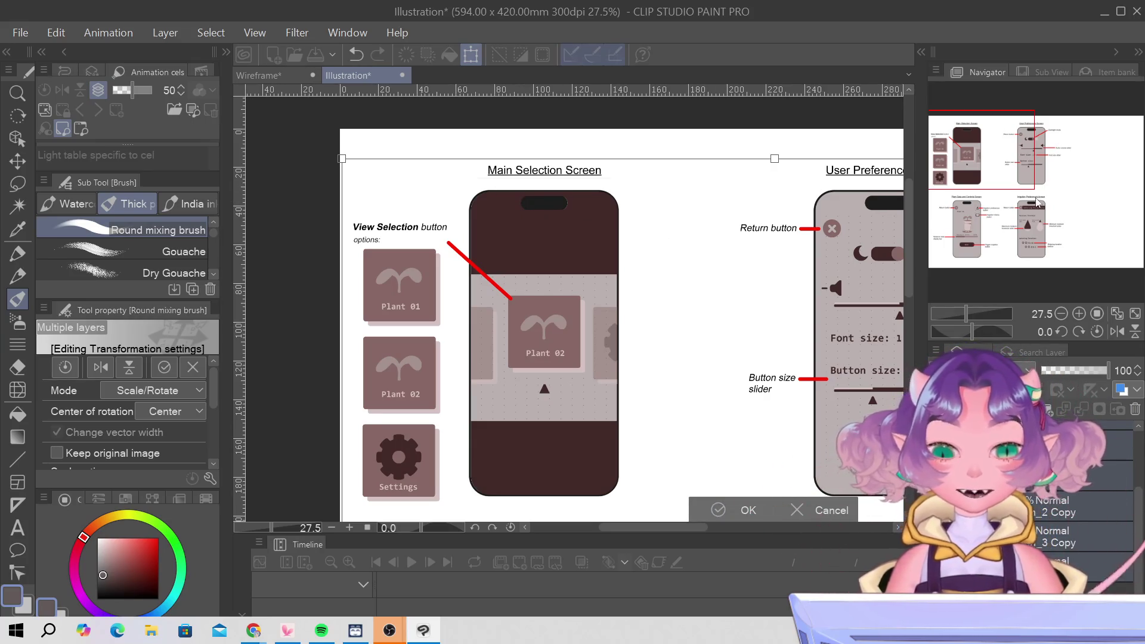
pyautogui.moveTo(968, 210); pyautogui.dragTo(981, 233)
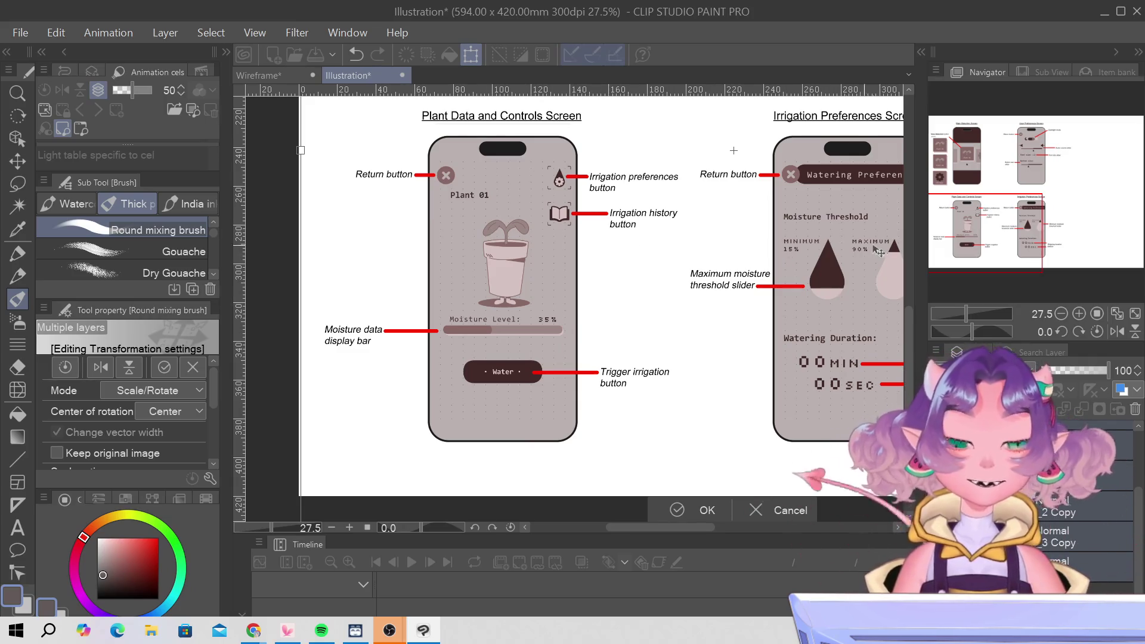
pyautogui.moveTo(1004, 196); pyautogui.dragTo(1003, 106)
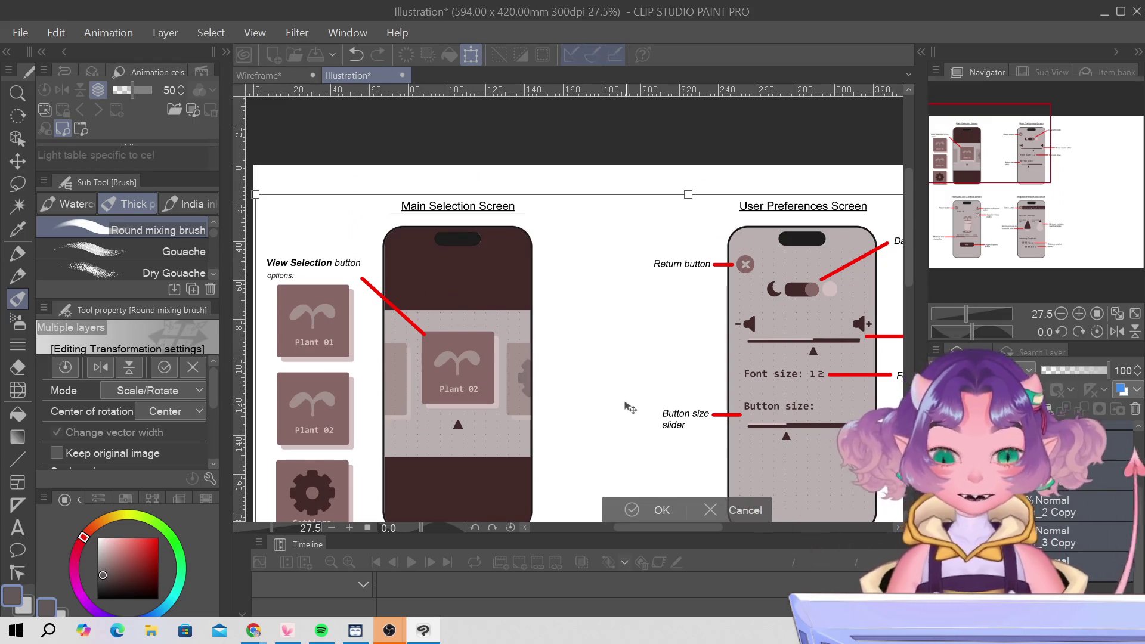
pyautogui.scroll(-2, 614, 429)
pyautogui.scroll(-1, 571, 415)
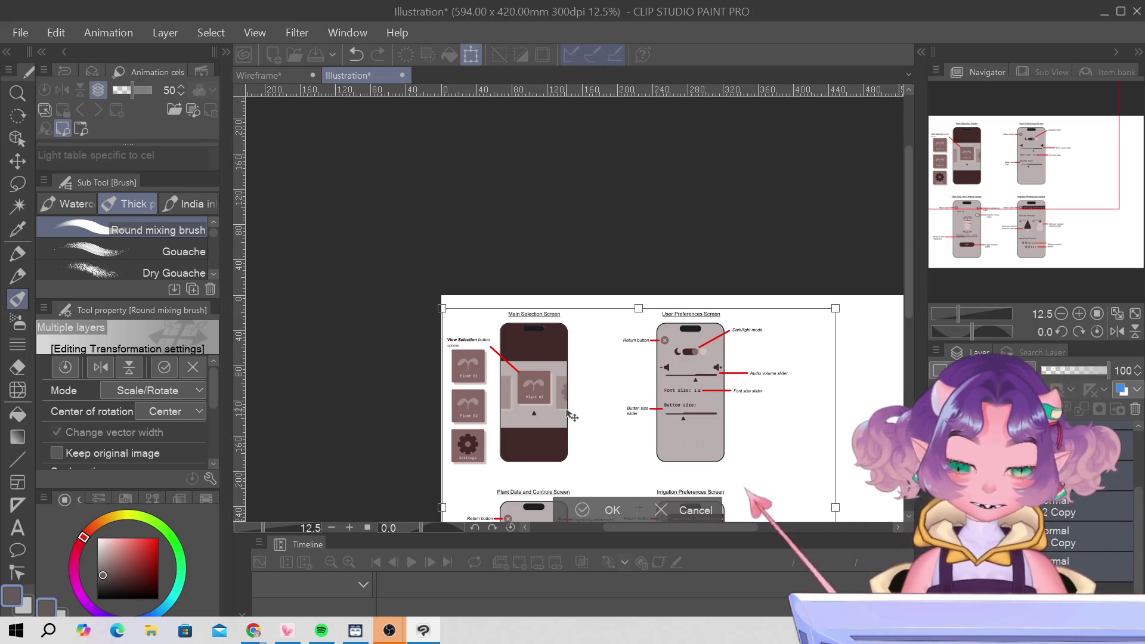
pyautogui.press('Right')
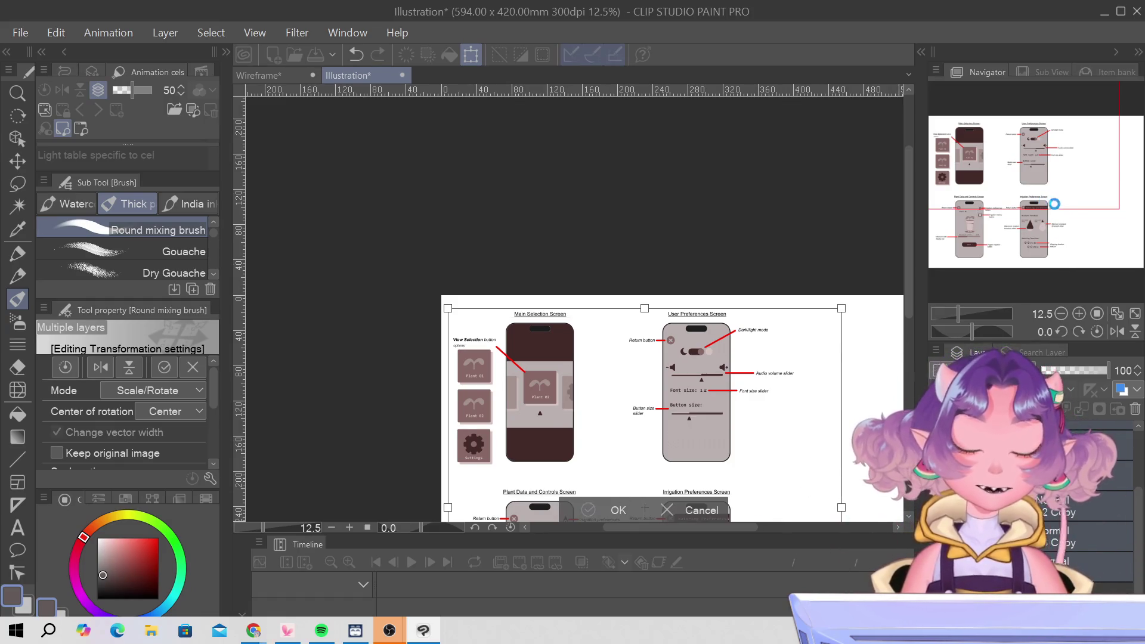
pyautogui.press('Return')
pyautogui.moveTo(1047, 205); pyautogui.dragTo(1102, 232)
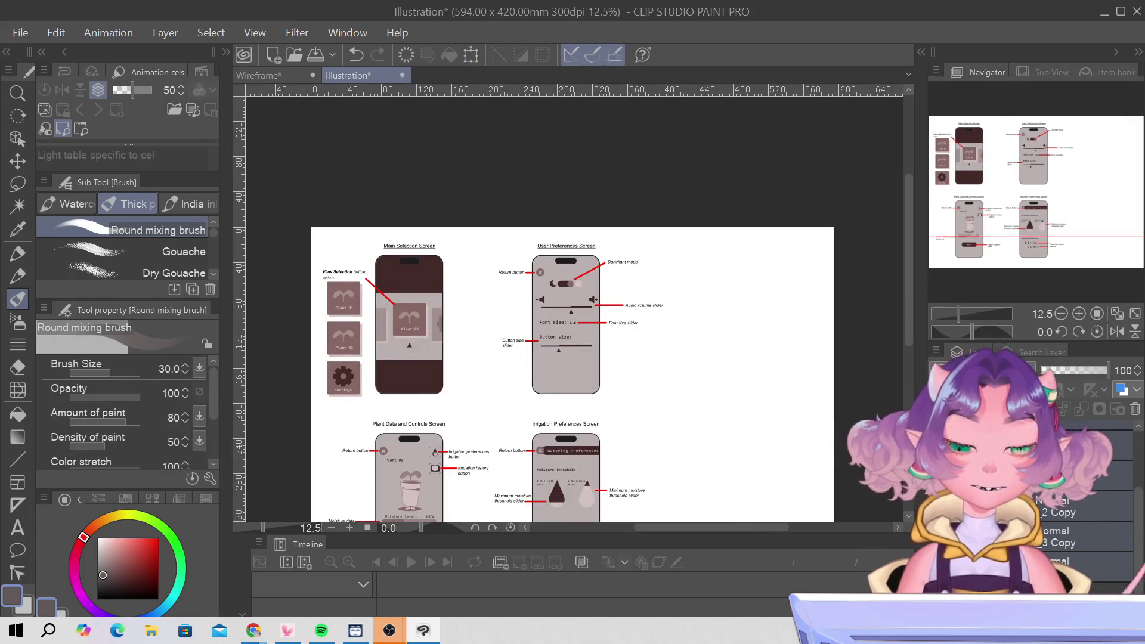
pyautogui.moveTo(1062, 192); pyautogui.dragTo(1080, 229)
pyautogui.moveTo(1082, 227); pyautogui.dragTo(1084, 227)
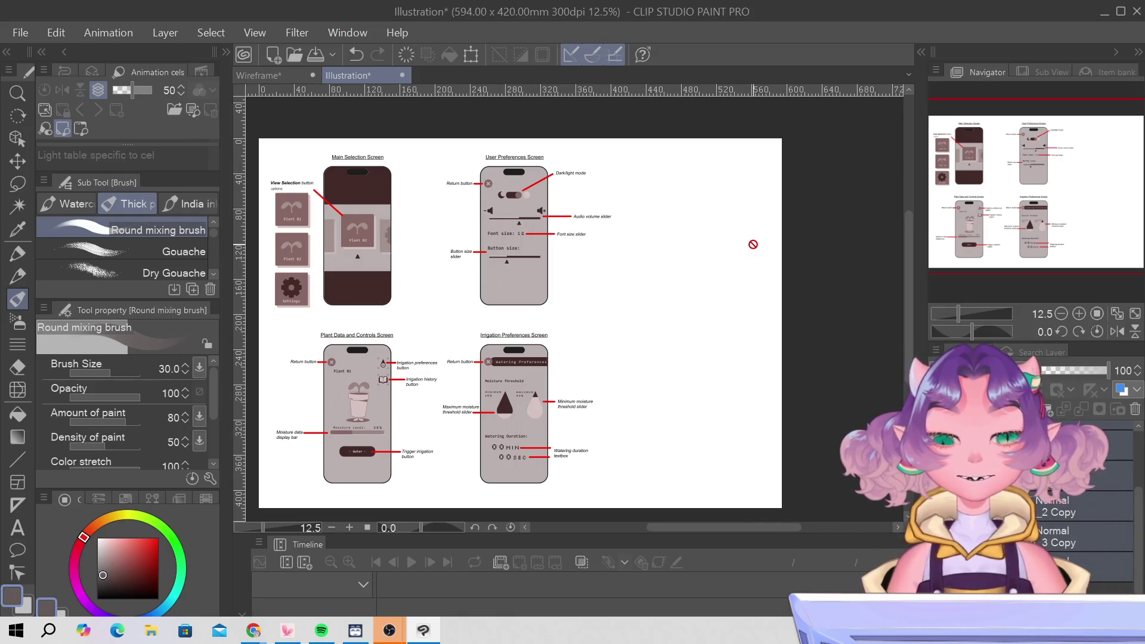
pyautogui.moveTo(1028, 206); pyautogui.dragTo(1029, 218)
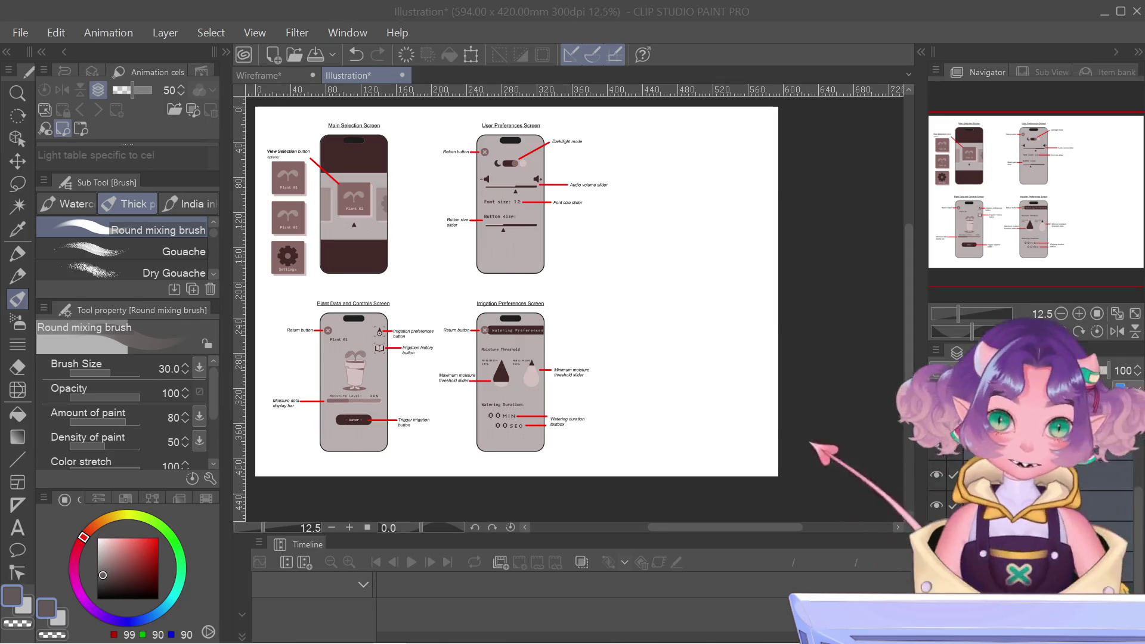
pyautogui.click(403, 575)
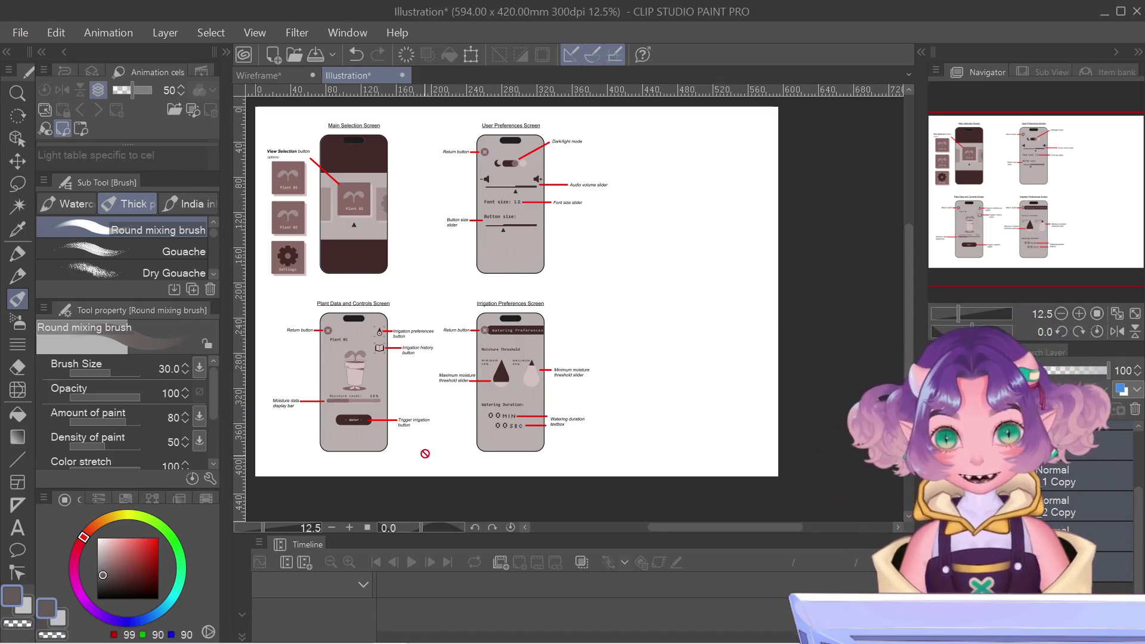
# - Save a copy of the illustration as Wireframe-v2.clip in the AT1 PtA folder
pyautogui.scroll(1, 675, 445)
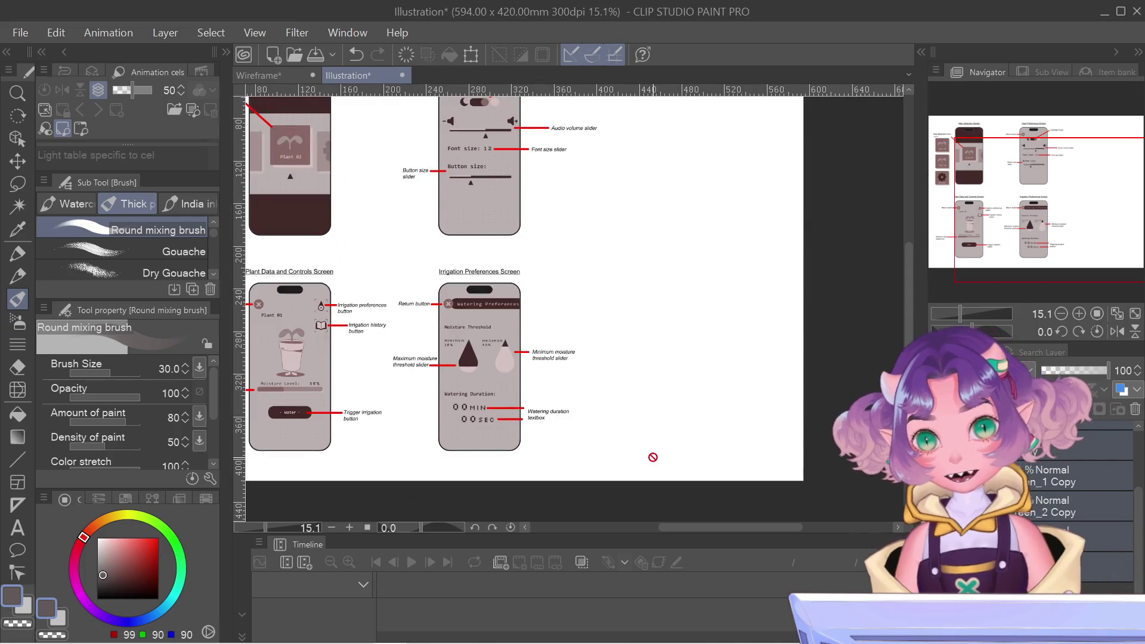
pyautogui.click(306, 59)
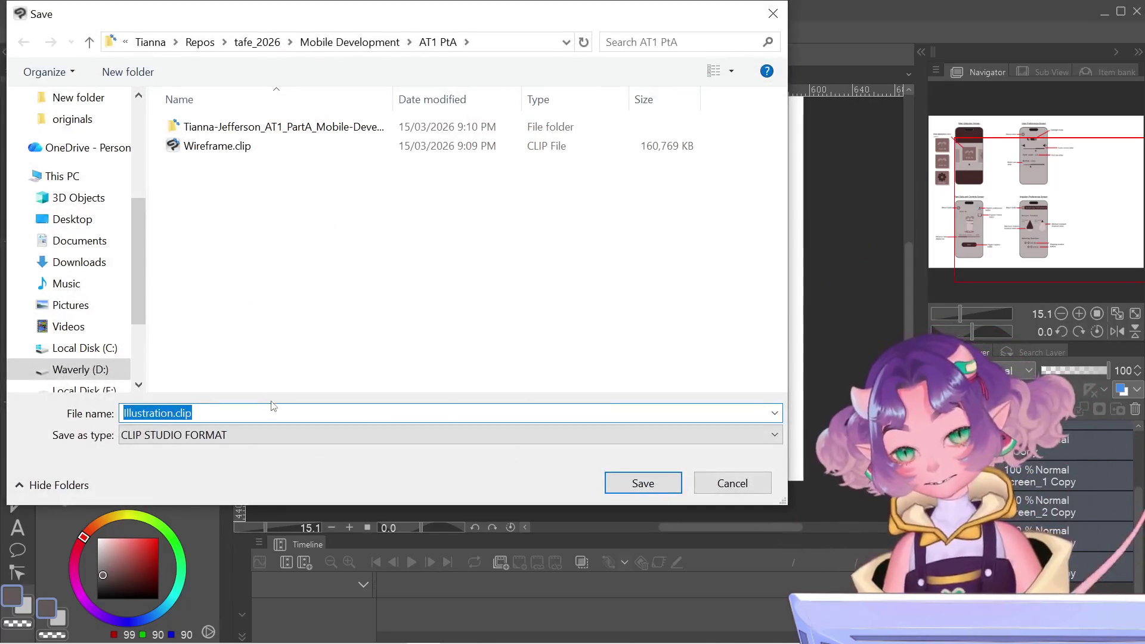
pyautogui.click(237, 156)
pyautogui.click(230, 148)
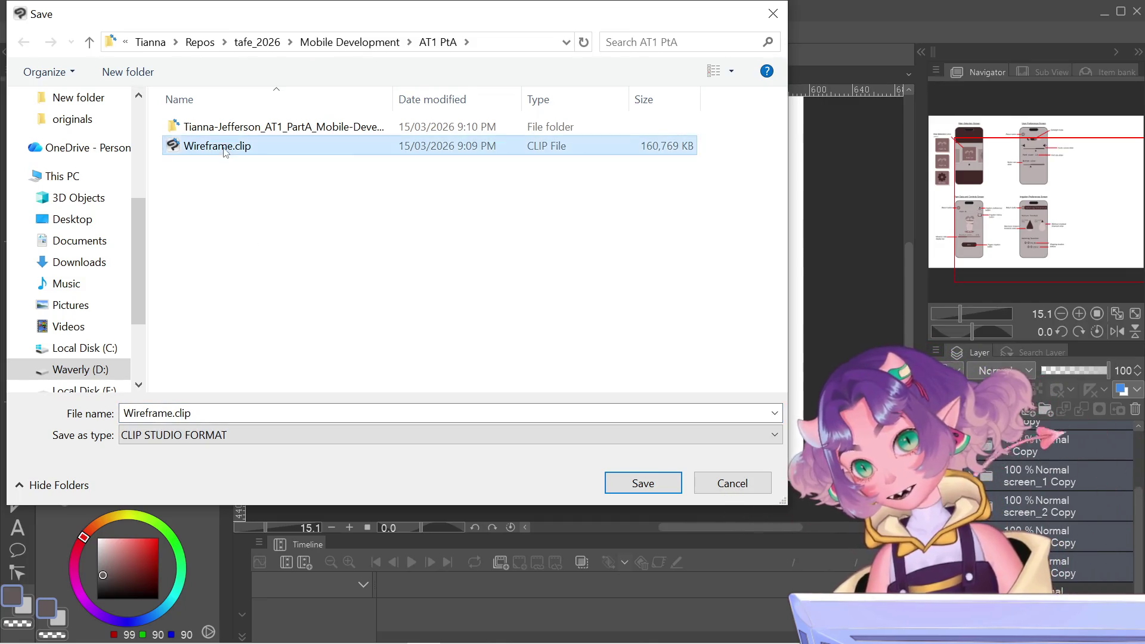
pyautogui.click(173, 413)
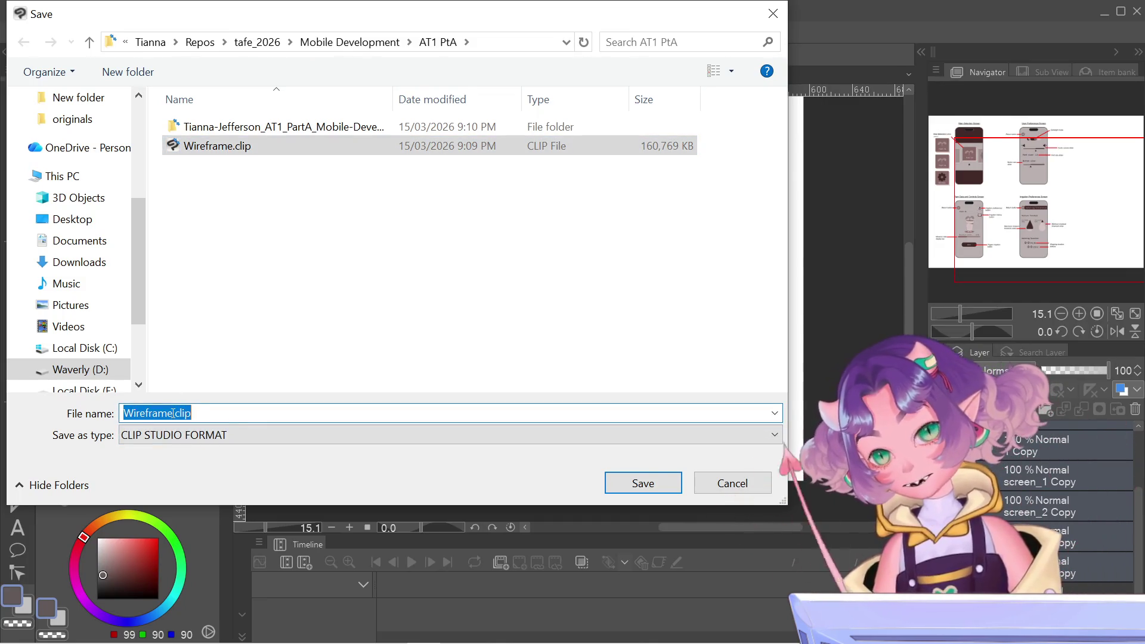
pyautogui.click(173, 413)
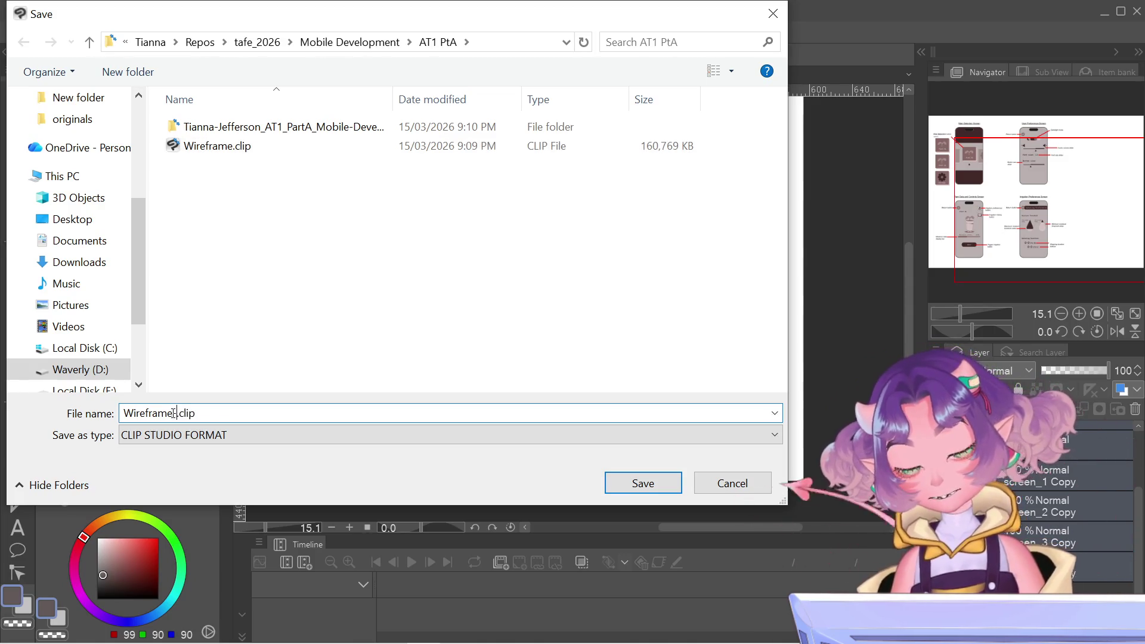
pyautogui.write('v2')
pyautogui.press('Return')
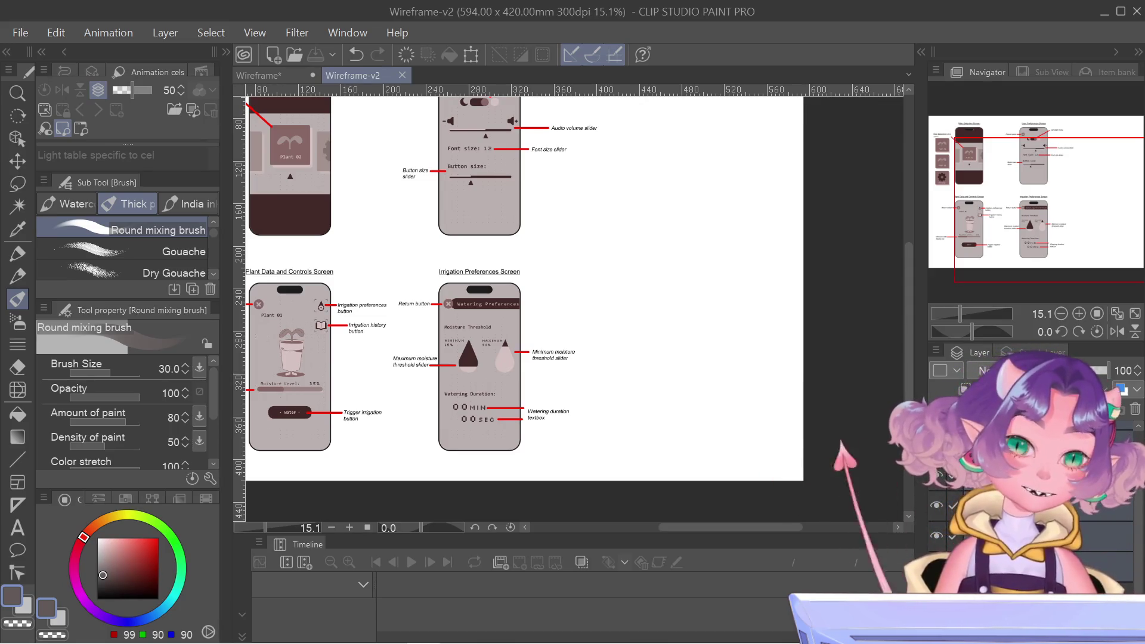
# - Pan the Navigator view until the whole sheet of four phone screens is centred
pyautogui.moveTo(1026, 186); pyautogui.dragTo(1003, 165)
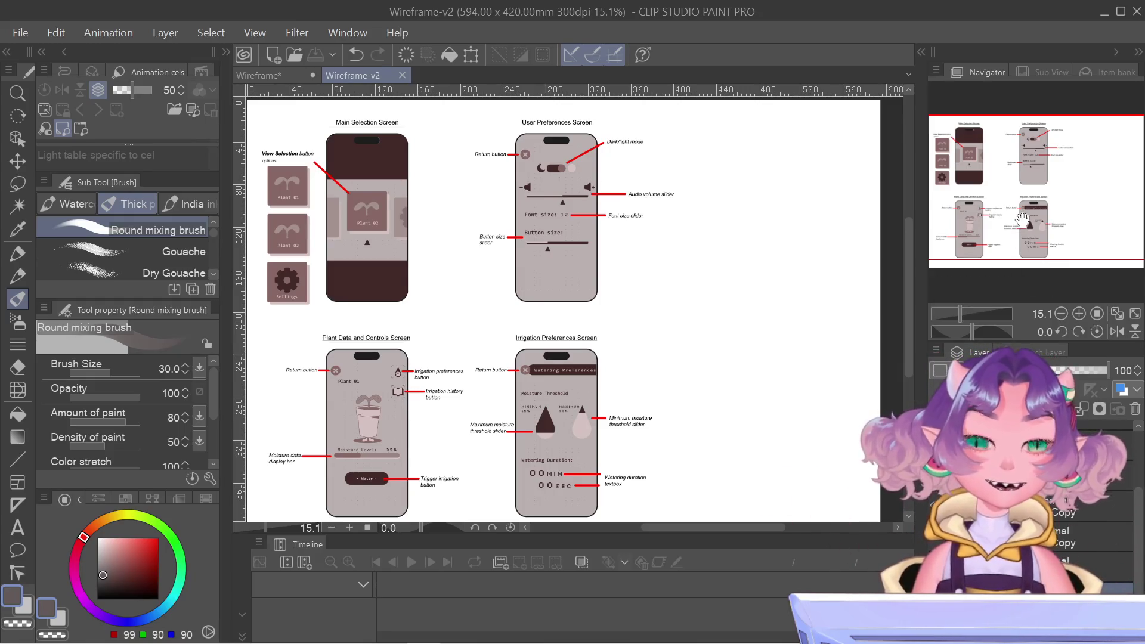
pyautogui.moveTo(1023, 220)
pyautogui.mouseDown()
pyautogui.moveTo(1033, 217)
pyautogui.moveTo(997, 225)
pyautogui.mouseUp()
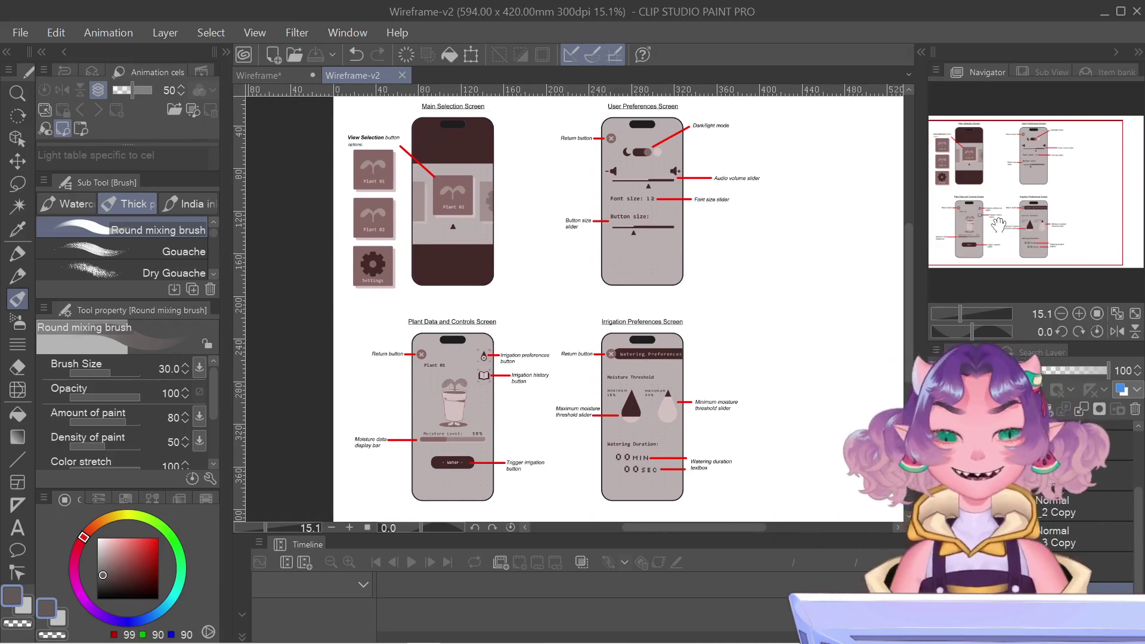
pyautogui.moveTo(998, 225); pyautogui.dragTo(1009, 222)
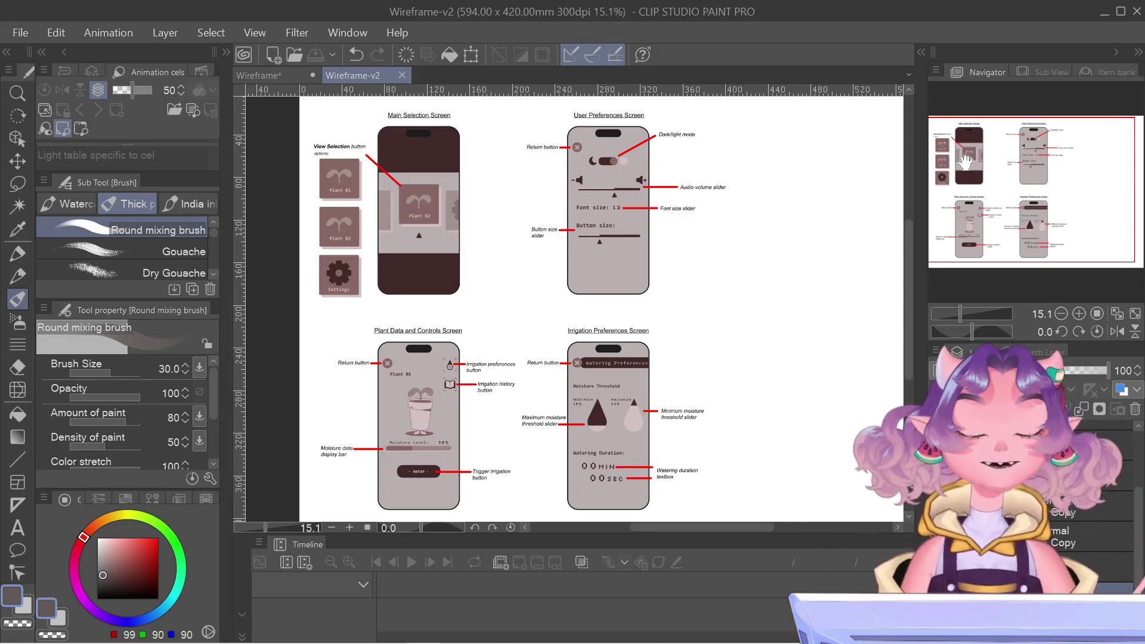
pyautogui.moveTo(1073, 226); pyautogui.dragTo(1086, 225)
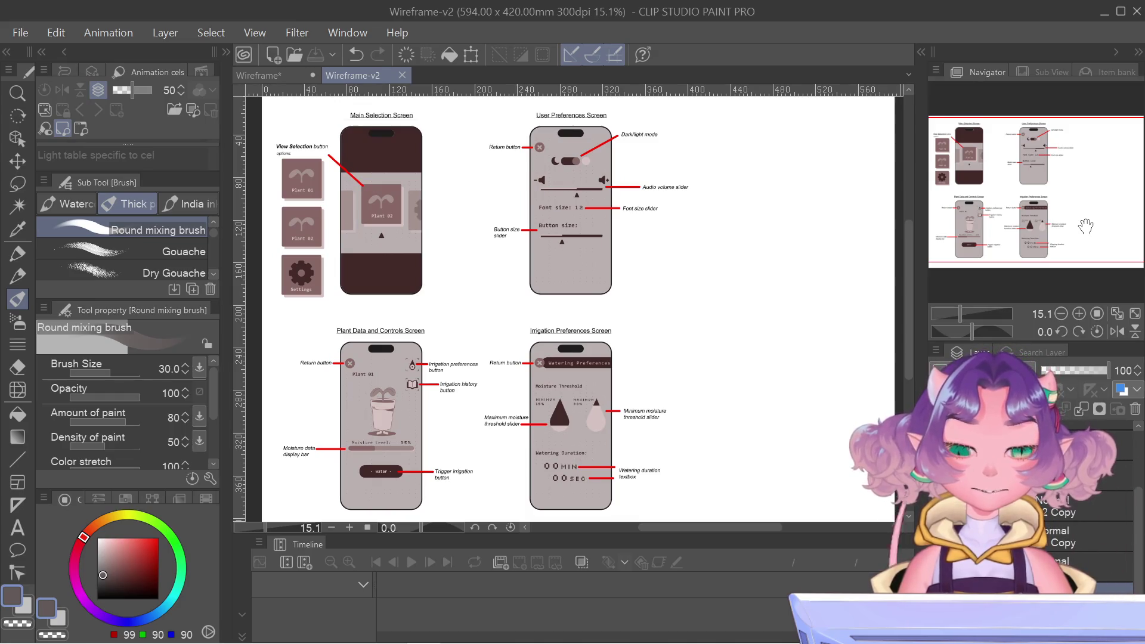
pyautogui.moveTo(1086, 227); pyautogui.dragTo(1093, 225)
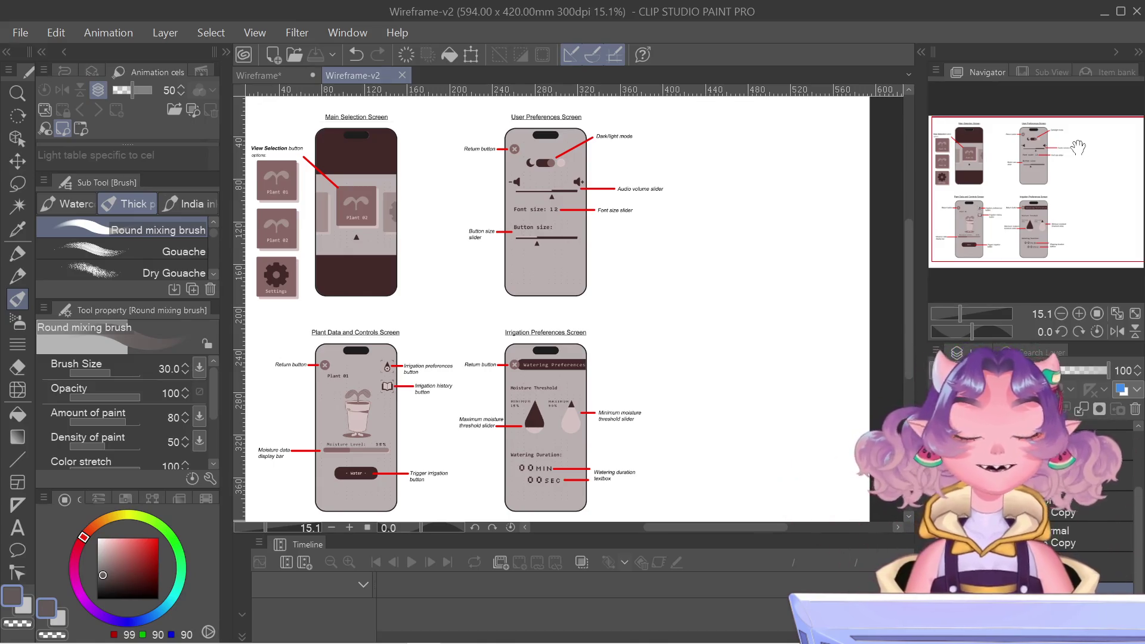
# - With the Object sub tool, select the Irrigation Preferences screen's layer on the canvas
pyautogui.click(17, 139)
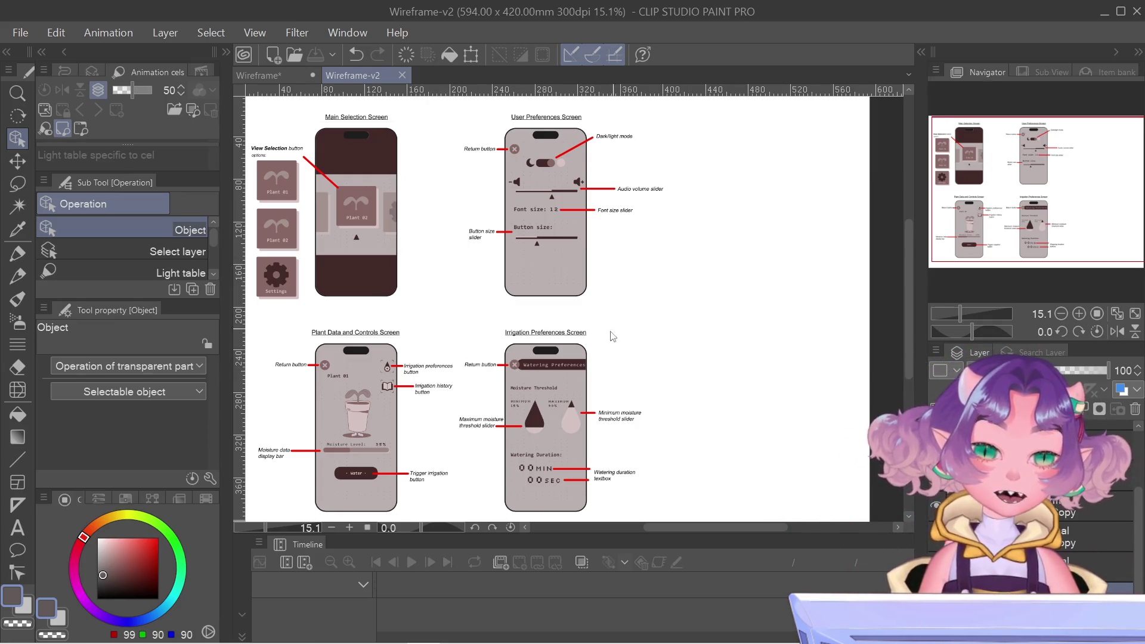
pyautogui.click(576, 359)
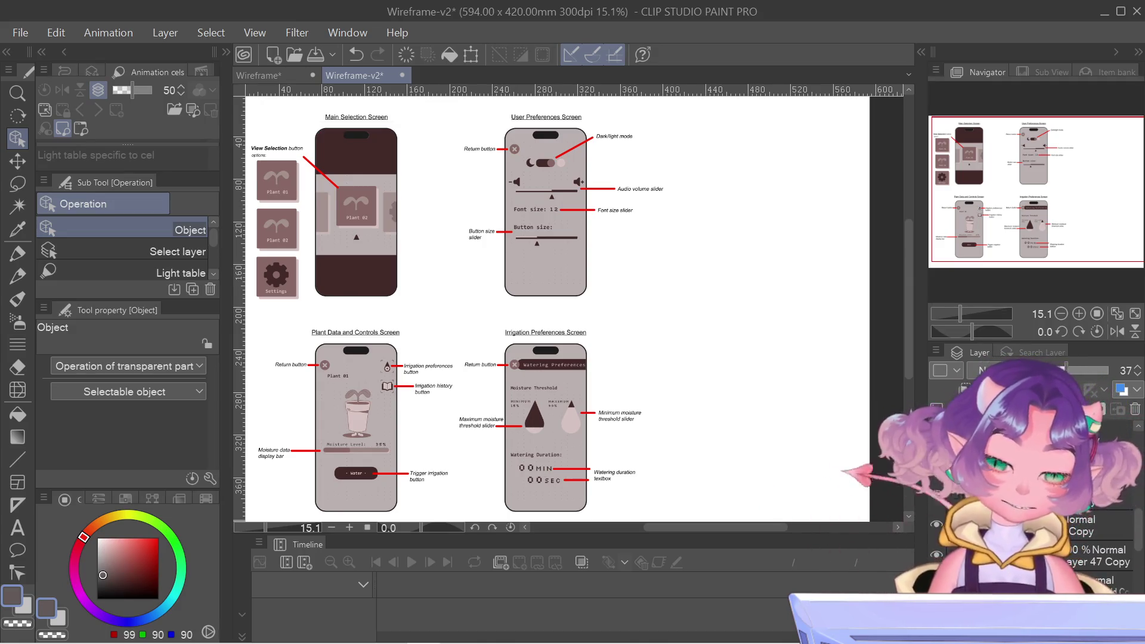
pyautogui.click(940, 549)
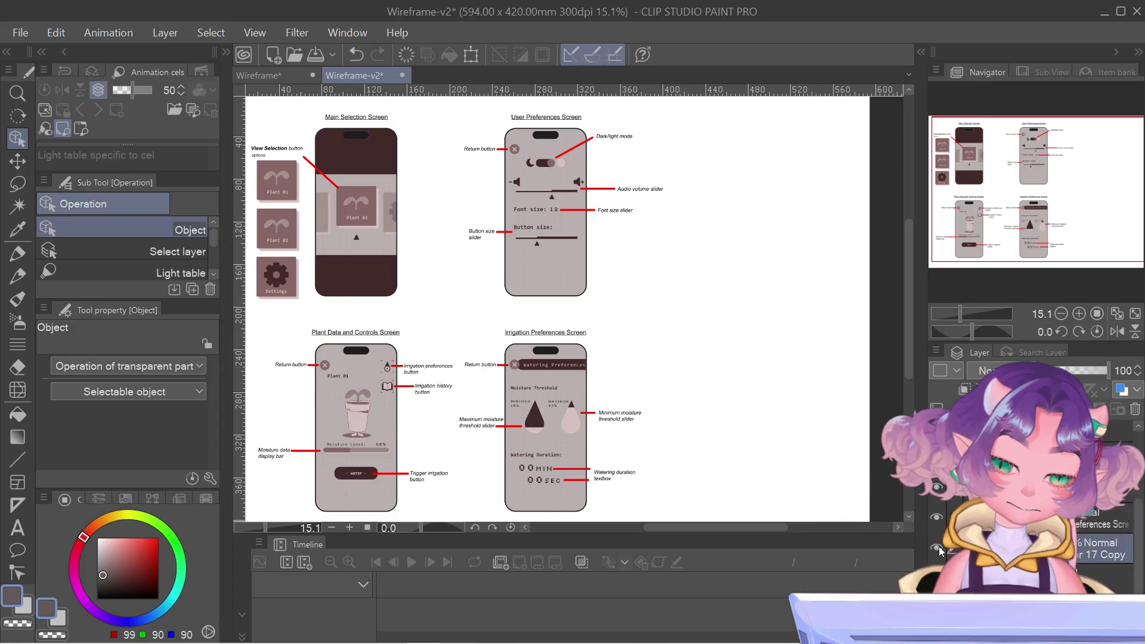
# - Check the Irrigation Preferences layer's visibility, then duplicate that layer
pyautogui.click(938, 547)
pyautogui.click(939, 547)
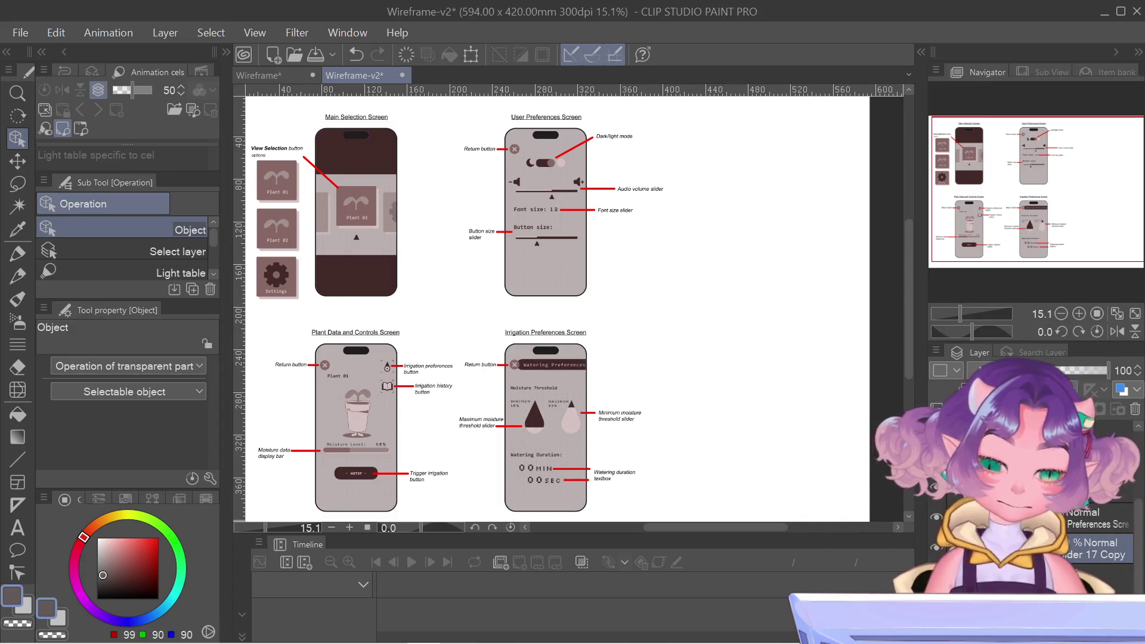
pyautogui.rightClick(1014, 548)
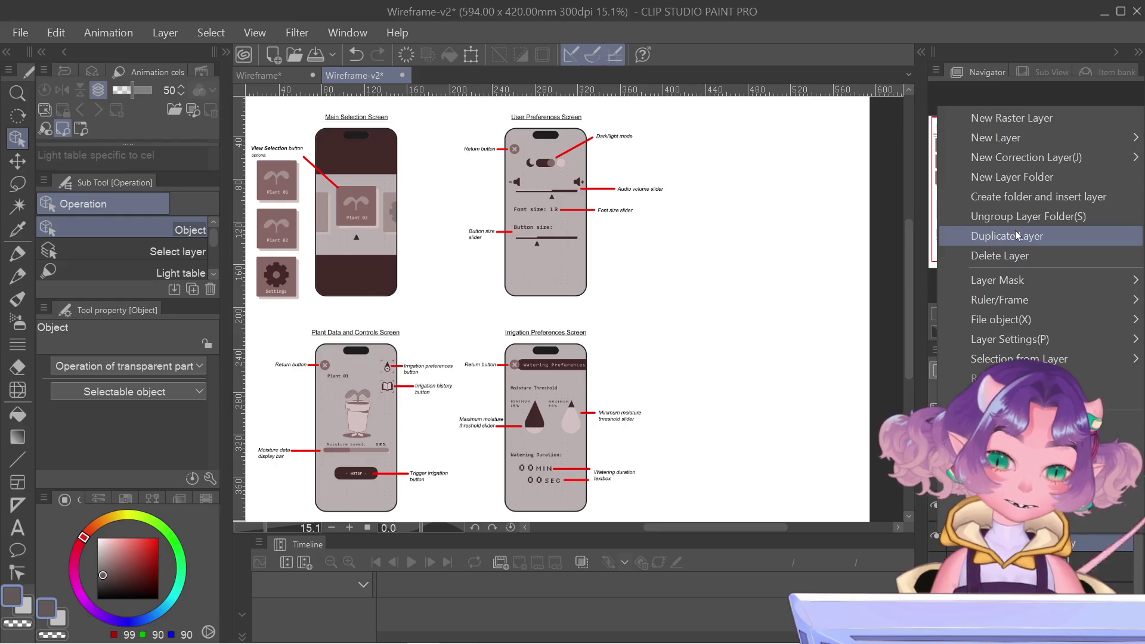
pyautogui.click(1017, 236)
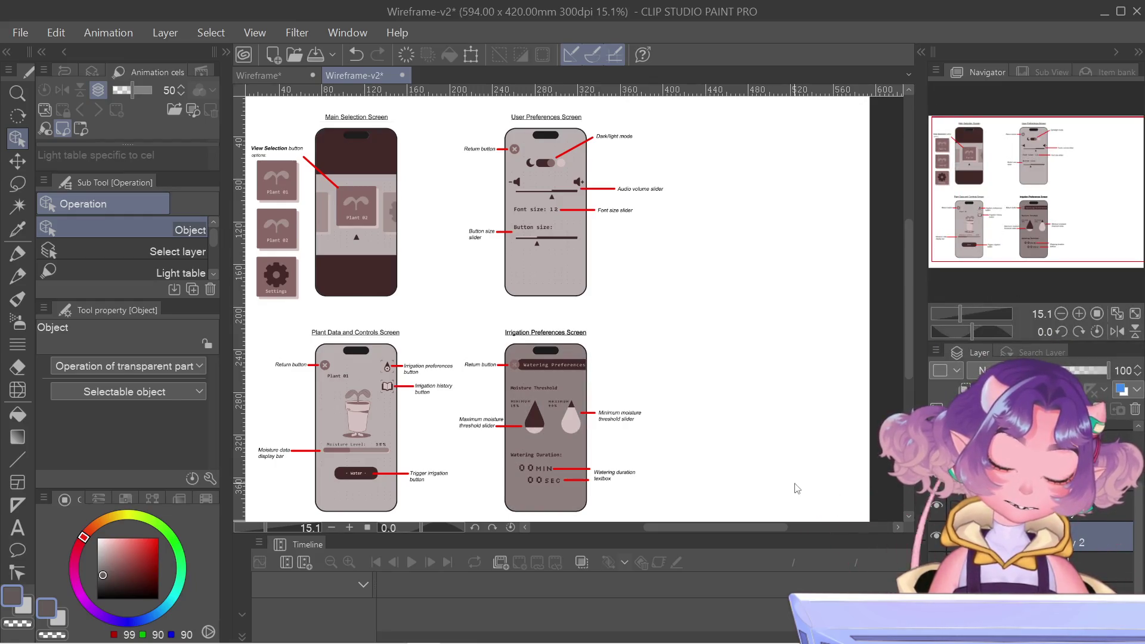
# - Move the duplicated screen to the right of the original and commit its position
pyautogui.hotkey('ctrl', 't')
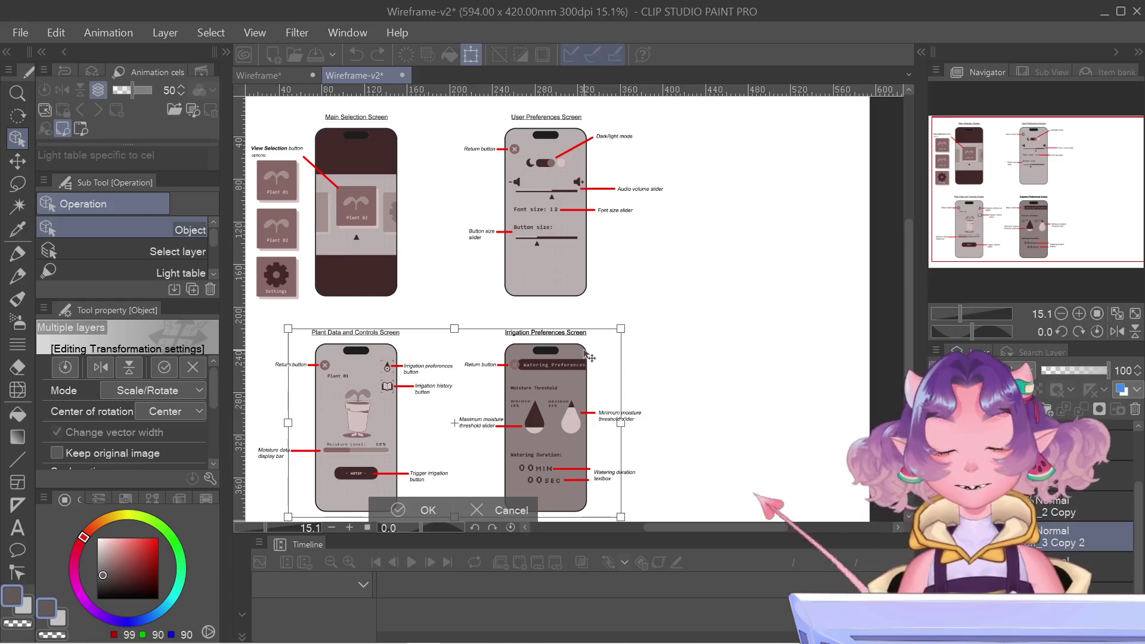
pyautogui.moveTo(589, 358); pyautogui.dragTo(743, 369)
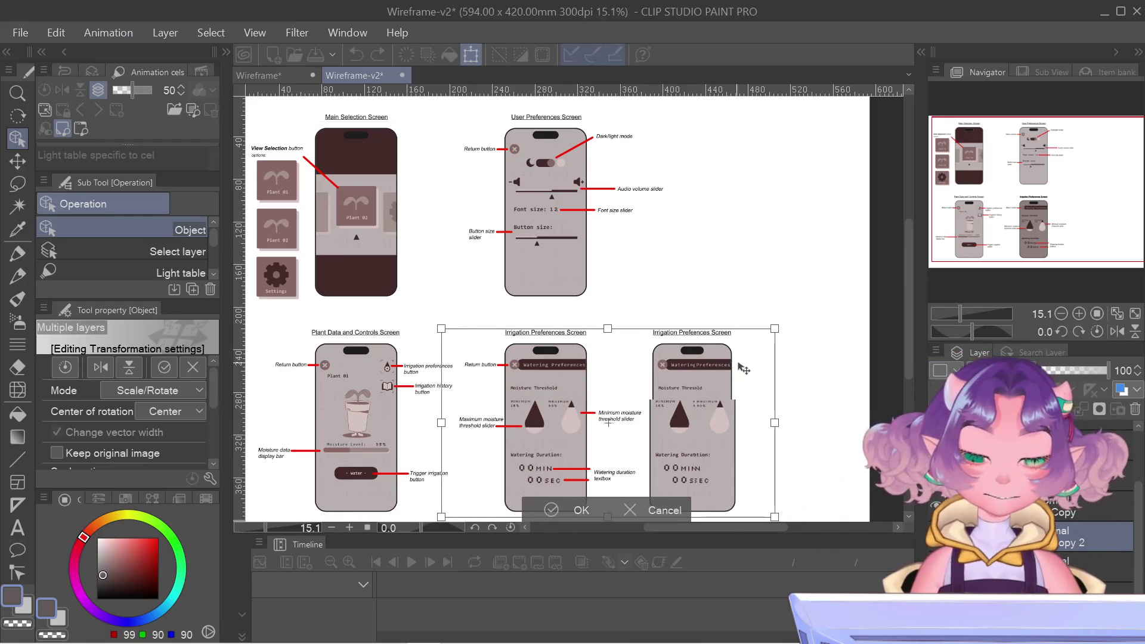
pyautogui.moveTo(744, 369); pyautogui.dragTo(764, 367)
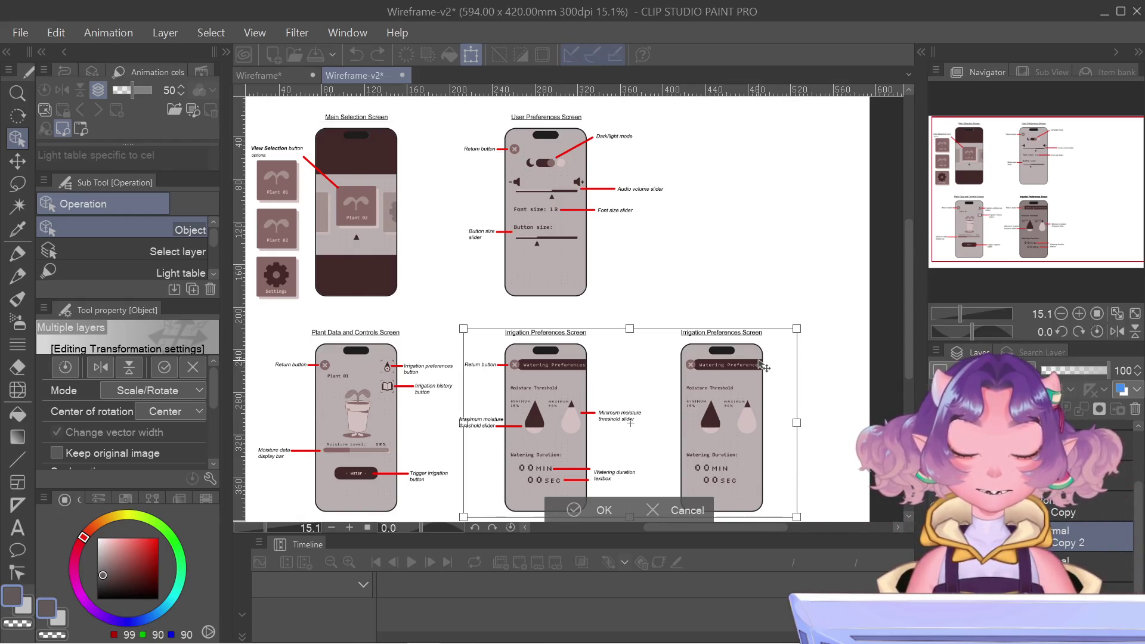
pyautogui.moveTo(760, 361); pyautogui.dragTo(764, 366)
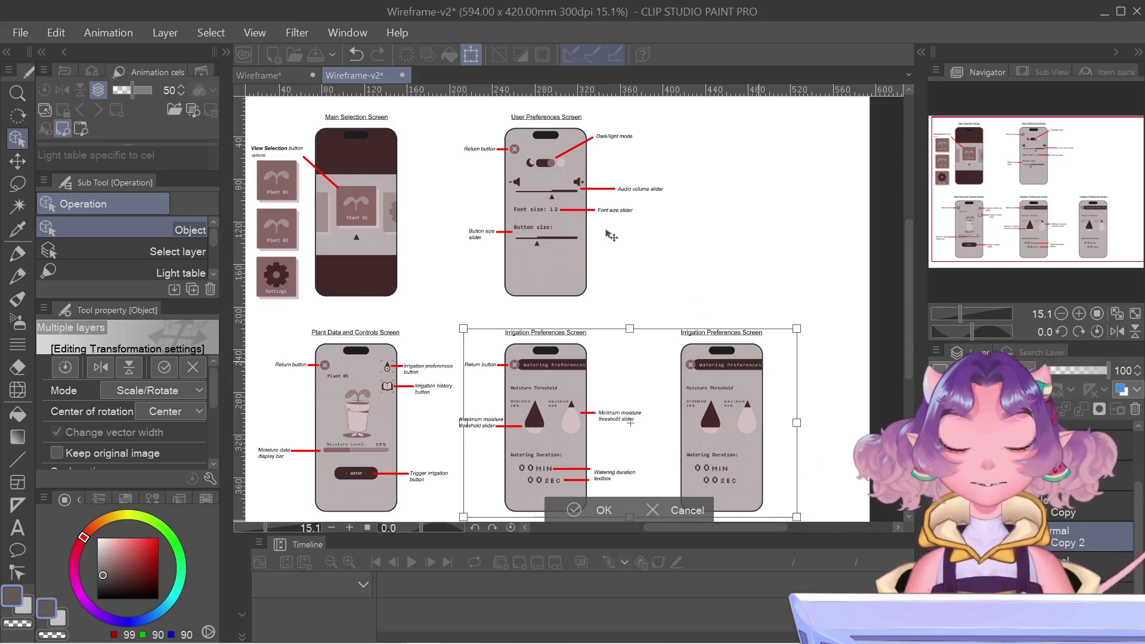
pyautogui.press('Return')
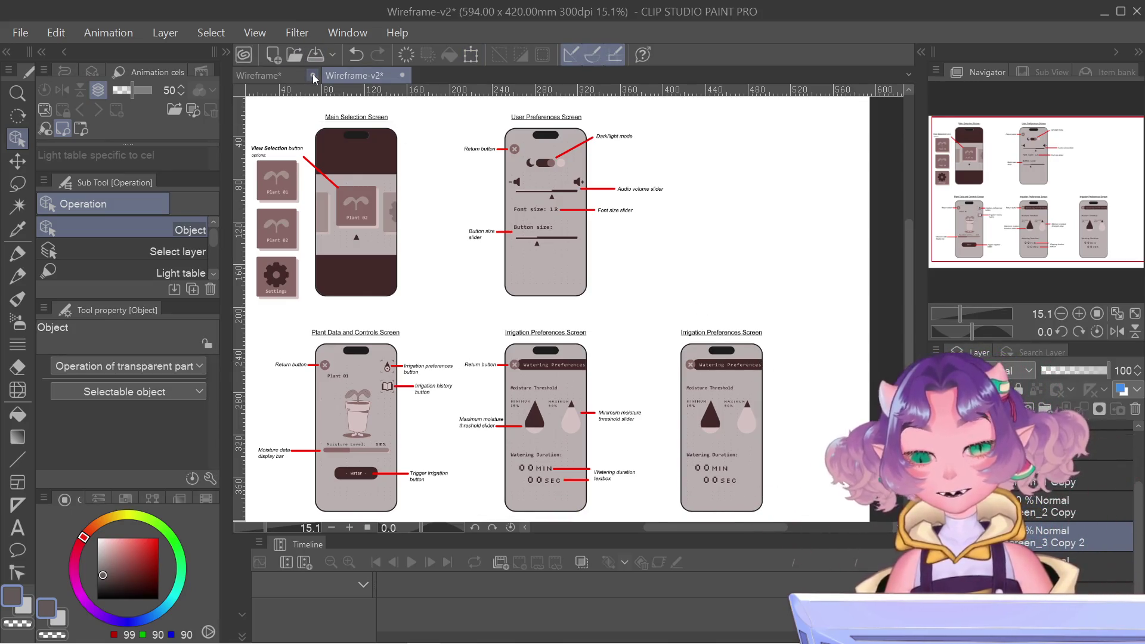
# - Close the original Wireframe document, discarding its unsaved changes
pyautogui.click(313, 75)
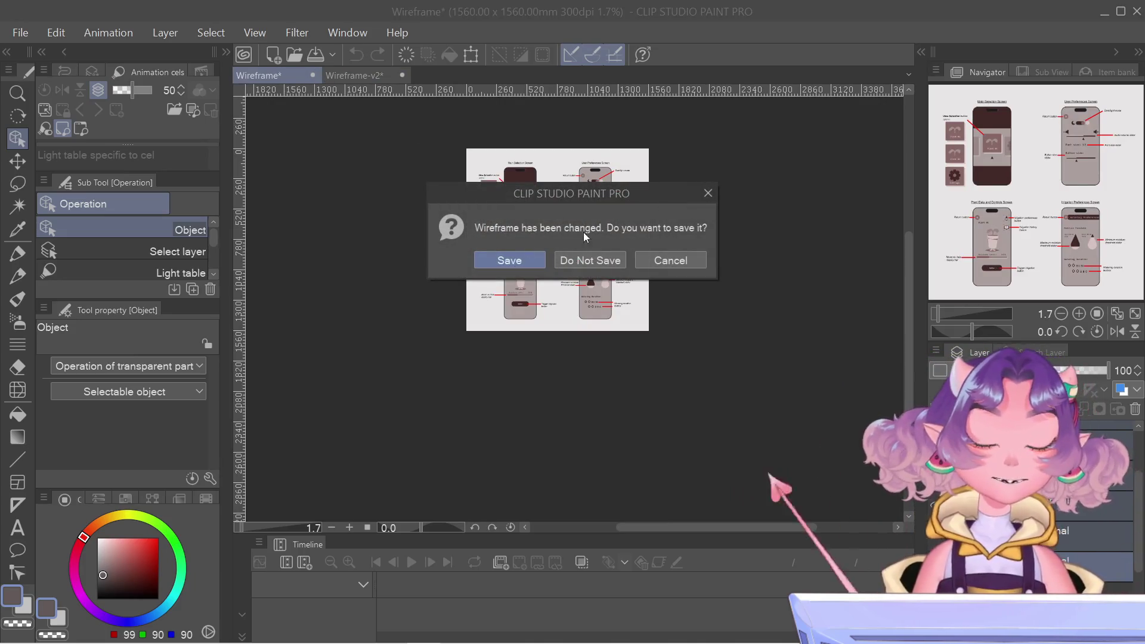
pyautogui.click(592, 260)
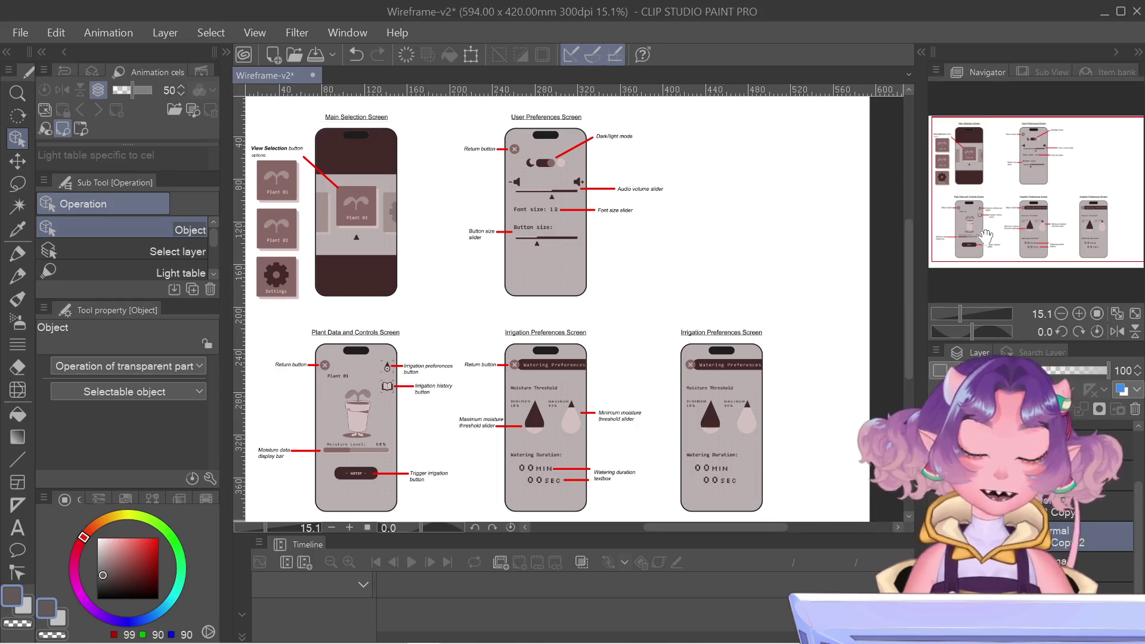
pyautogui.moveTo(986, 236)
pyautogui.mouseDown()
pyautogui.moveTo(1052, 205)
pyautogui.moveTo(1043, 205)
pyautogui.mouseUp()
# - Zoom to about 30.2% and pan onto the duplicated Irrigation Preferences screen
pyautogui.scroll(2, 1052, 205)
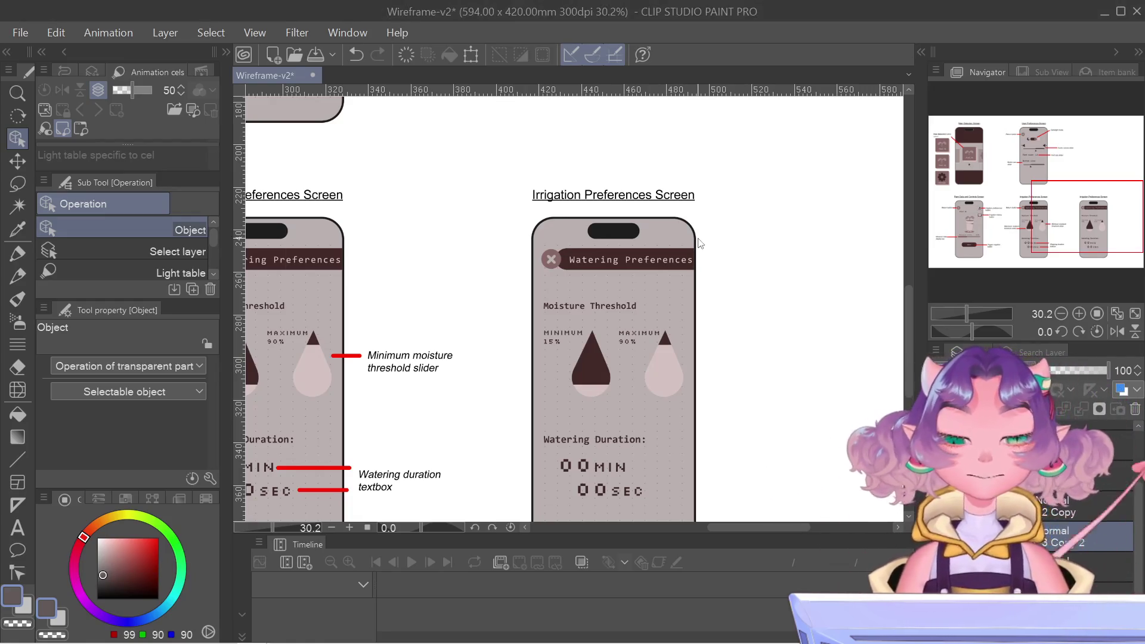
pyautogui.moveTo(1102, 222); pyautogui.dragTo(1113, 231)
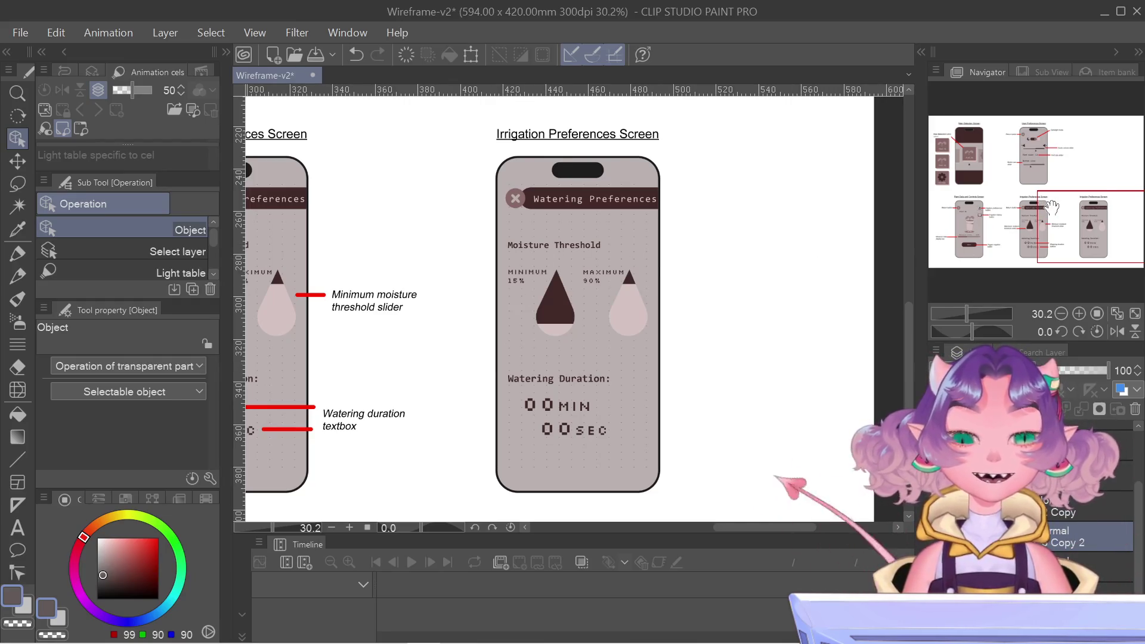
# - Pan the view to centre the copied screen alongside its annotated neighbour
pyautogui.moveTo(1051, 206); pyautogui.dragTo(1047, 208)
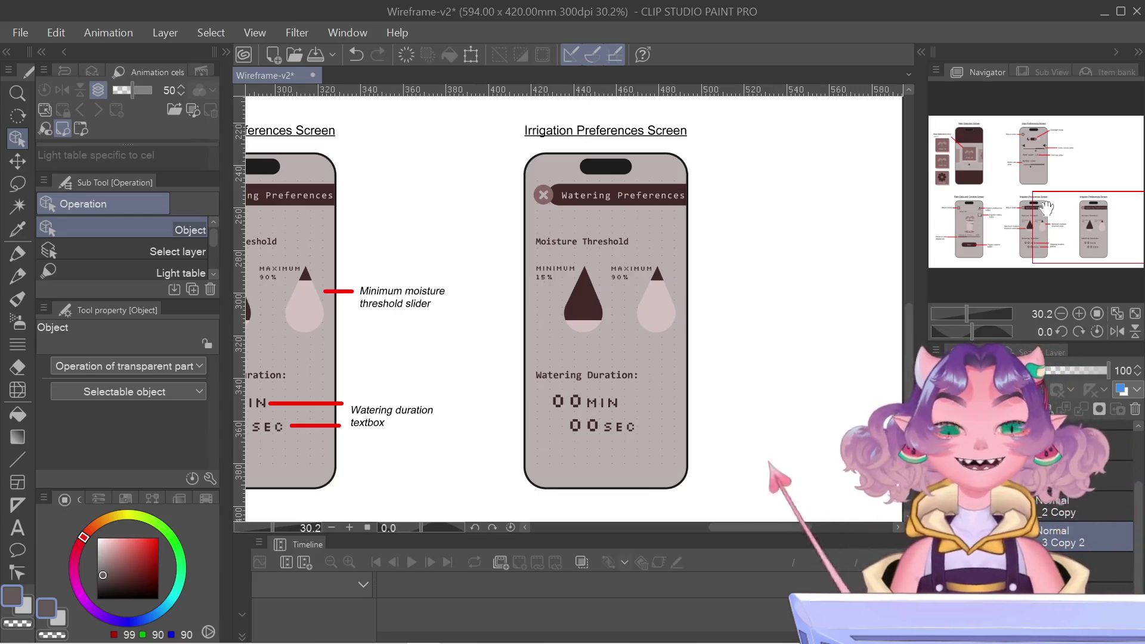
pyautogui.moveTo(1069, 260)
pyautogui.mouseDown()
pyautogui.moveTo(1069, 211)
pyautogui.moveTo(1045, 208)
pyautogui.mouseUp()
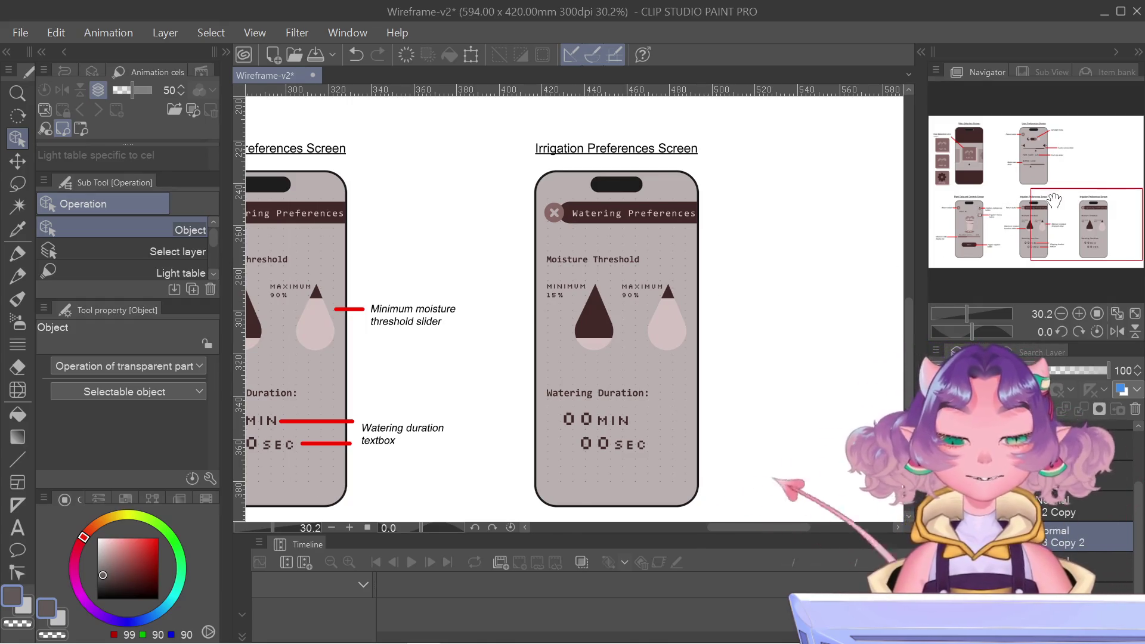
pyautogui.moveTo(1055, 200)
pyautogui.mouseDown()
pyautogui.moveTo(1015, 200)
pyautogui.moveTo(1091, 203)
pyautogui.mouseUp()
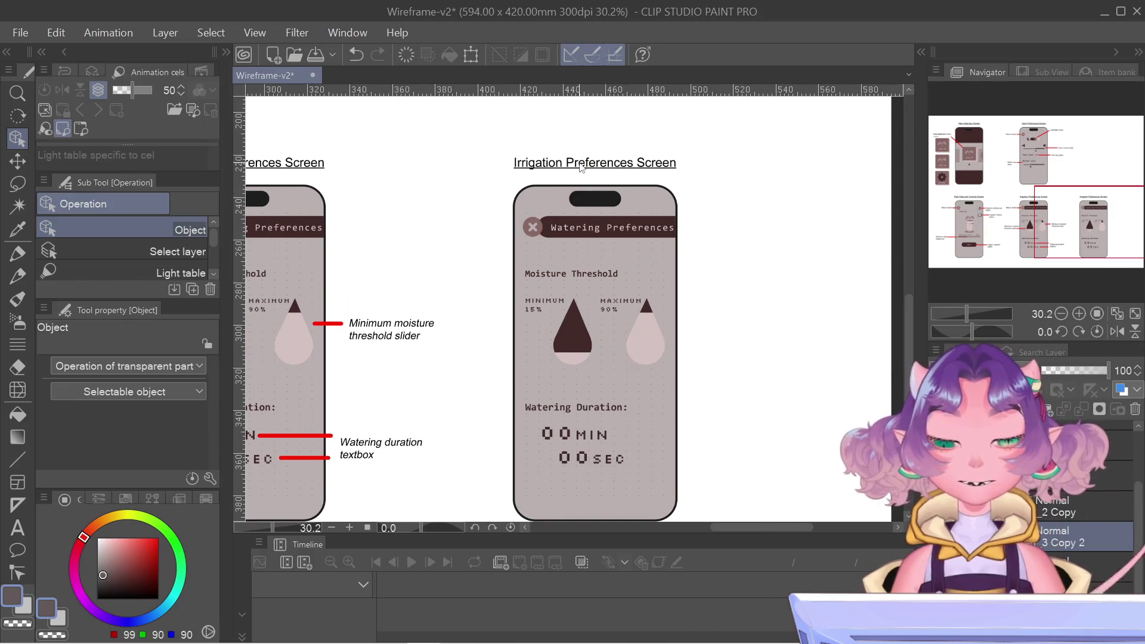
# - Retitle the copy's heading from 'Irrigation Preferences Screen' to 'Irrigation History Screen'
pyautogui.press('t')
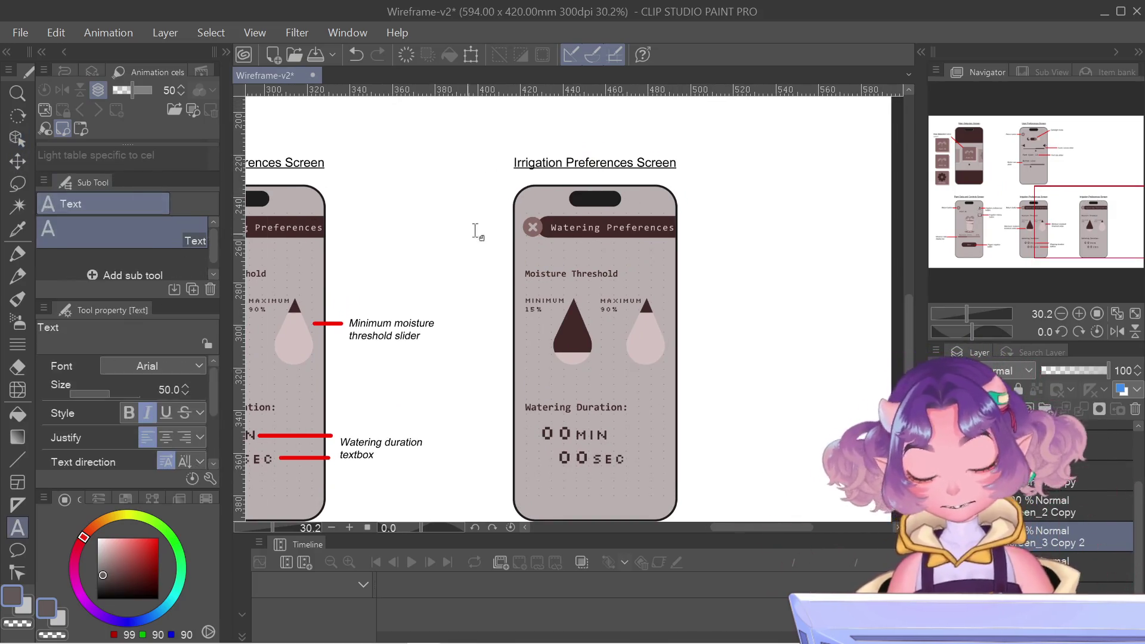
pyautogui.click(595, 157)
pyautogui.doubleClick(604, 159)
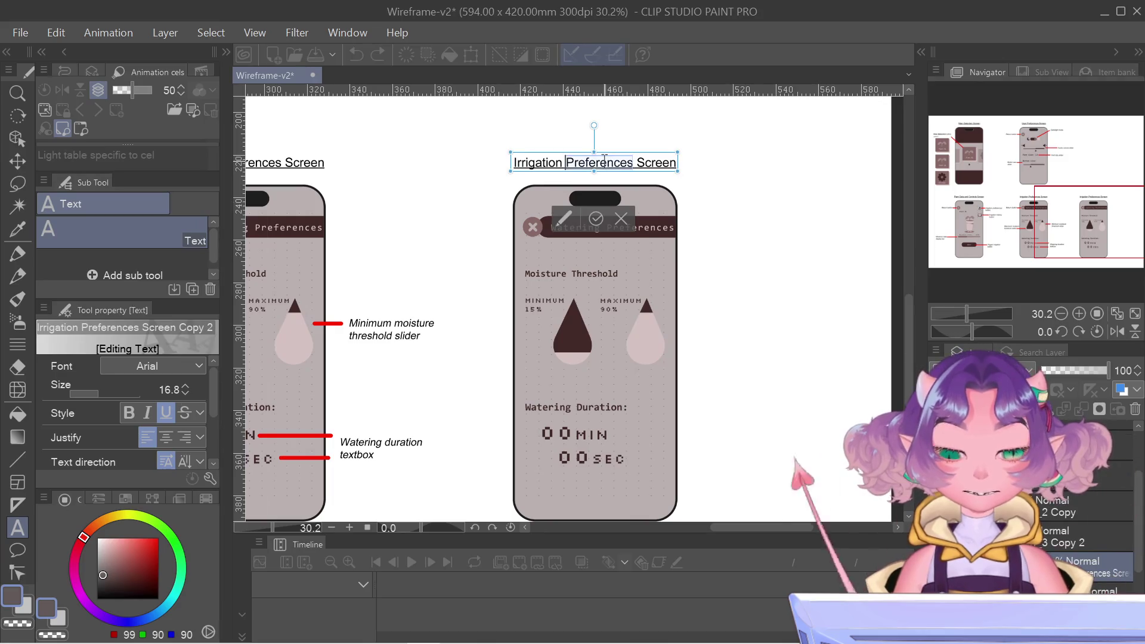
pyautogui.write('Hi')
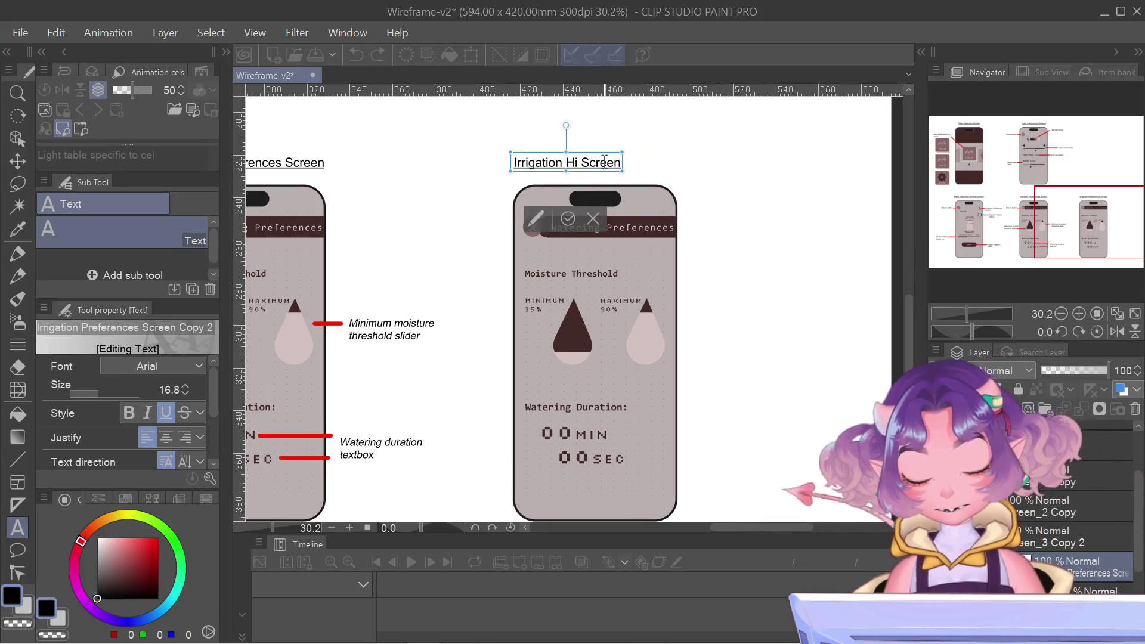
pyautogui.write('story')
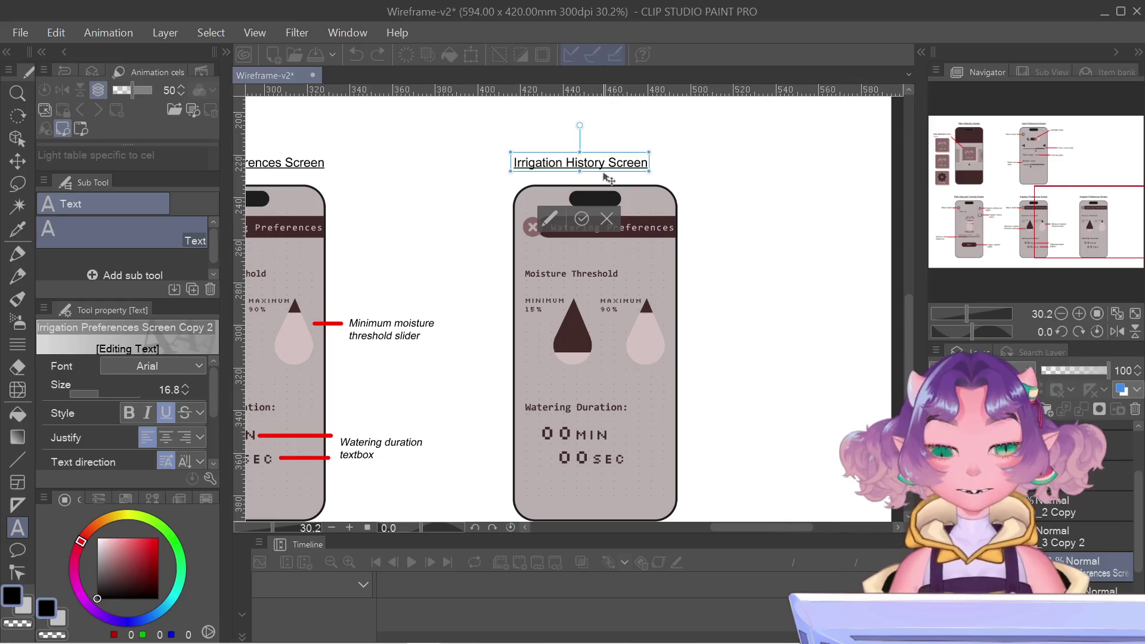
pyautogui.moveTo(1111, 214); pyautogui.dragTo(1047, 212)
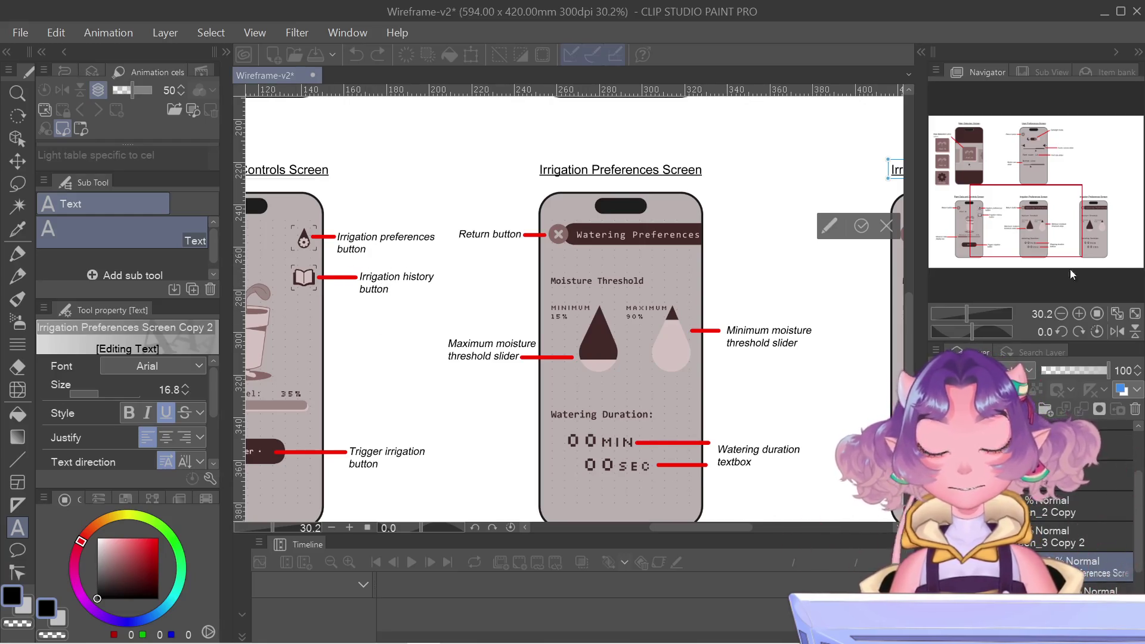
pyautogui.moveTo(1070, 269); pyautogui.dragTo(942, 266)
pyautogui.click(771, 281)
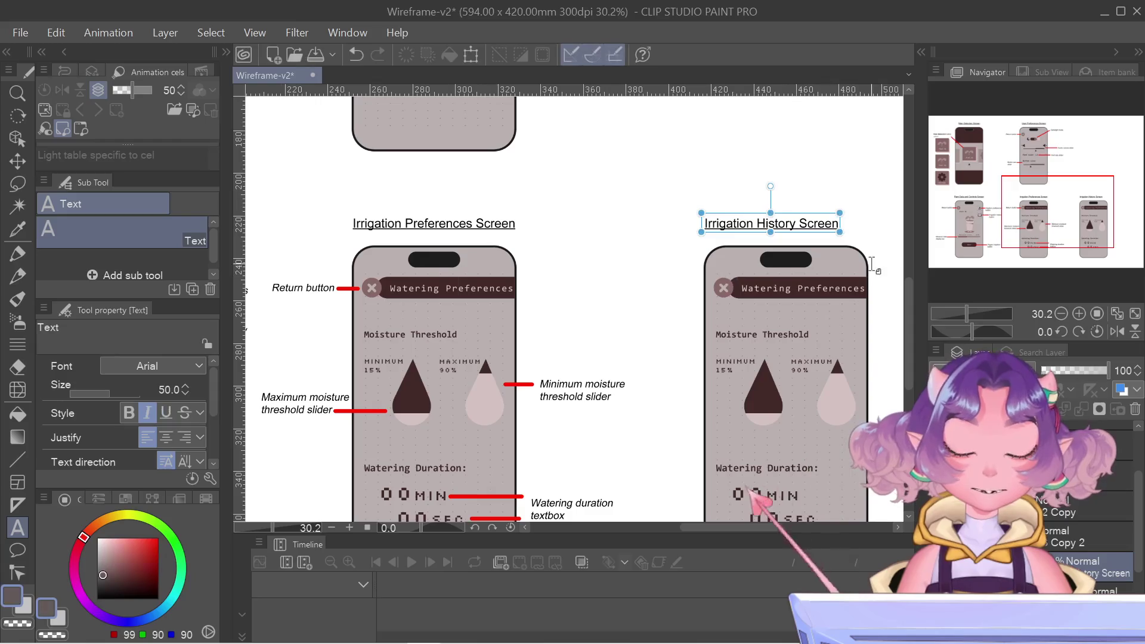
# - Nudge the Irrigation History Screen heading right to centre it over its mockup
pyautogui.moveTo(799, 216); pyautogui.dragTo(809, 214)
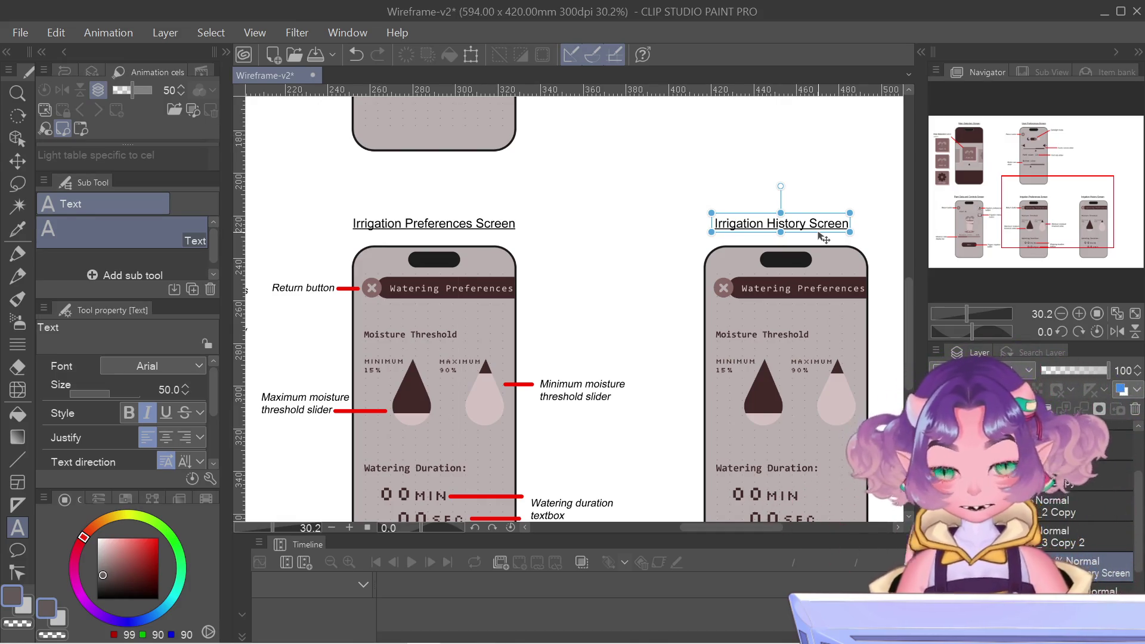
pyautogui.moveTo(813, 216); pyautogui.dragTo(816, 217)
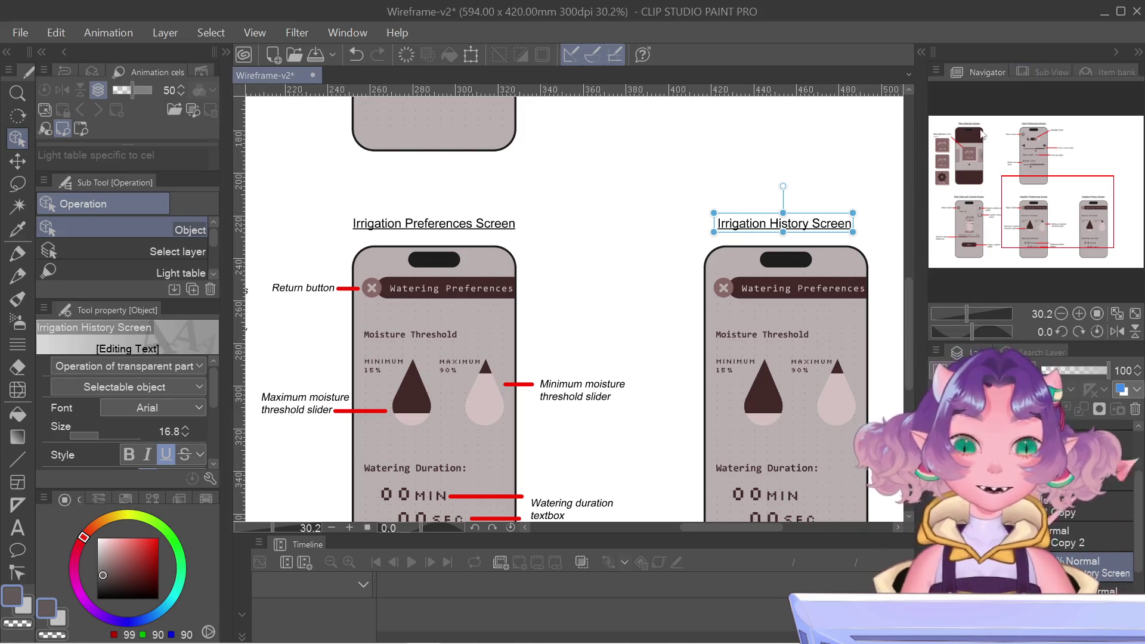
pyautogui.moveTo(1073, 206); pyautogui.dragTo(1107, 210)
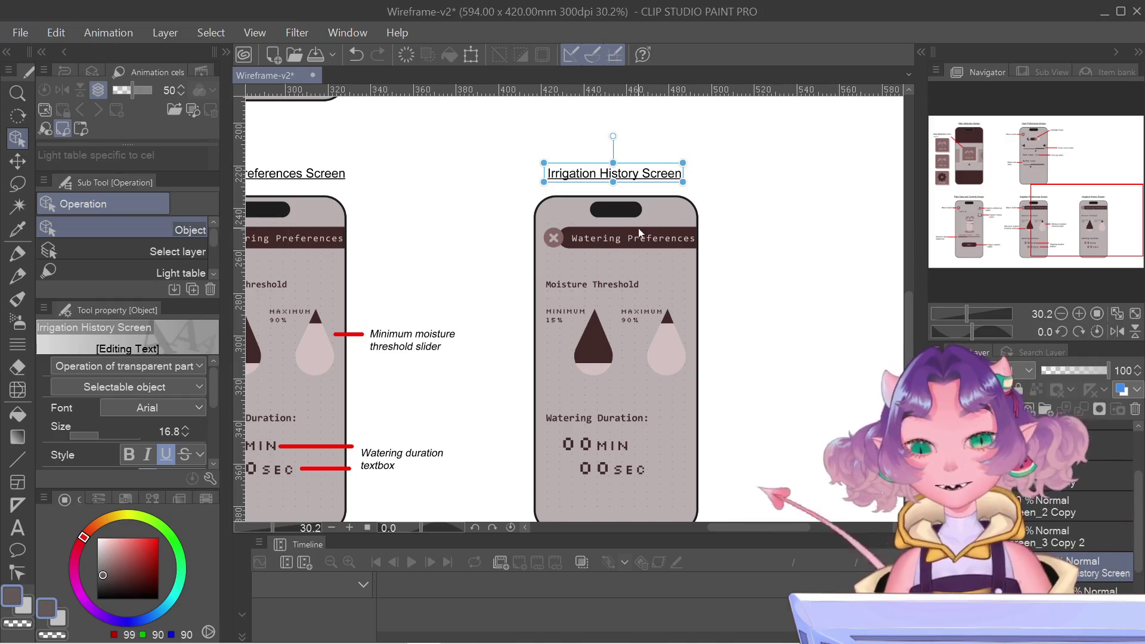
pyautogui.scroll(5, 605, 133)
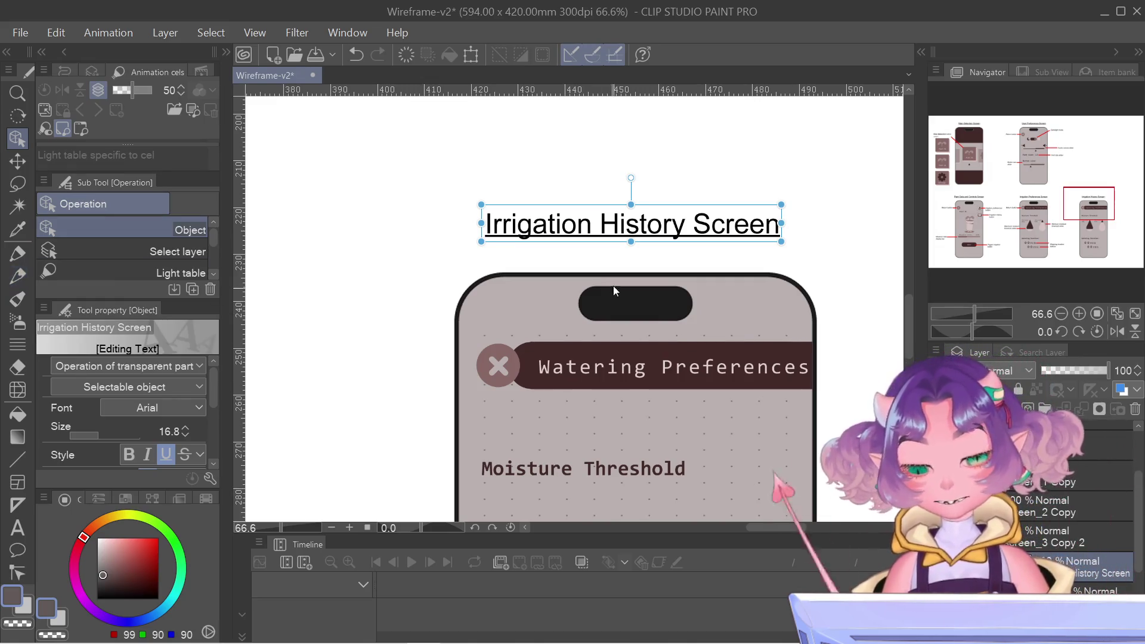
pyautogui.moveTo(689, 203); pyautogui.dragTo(694, 206)
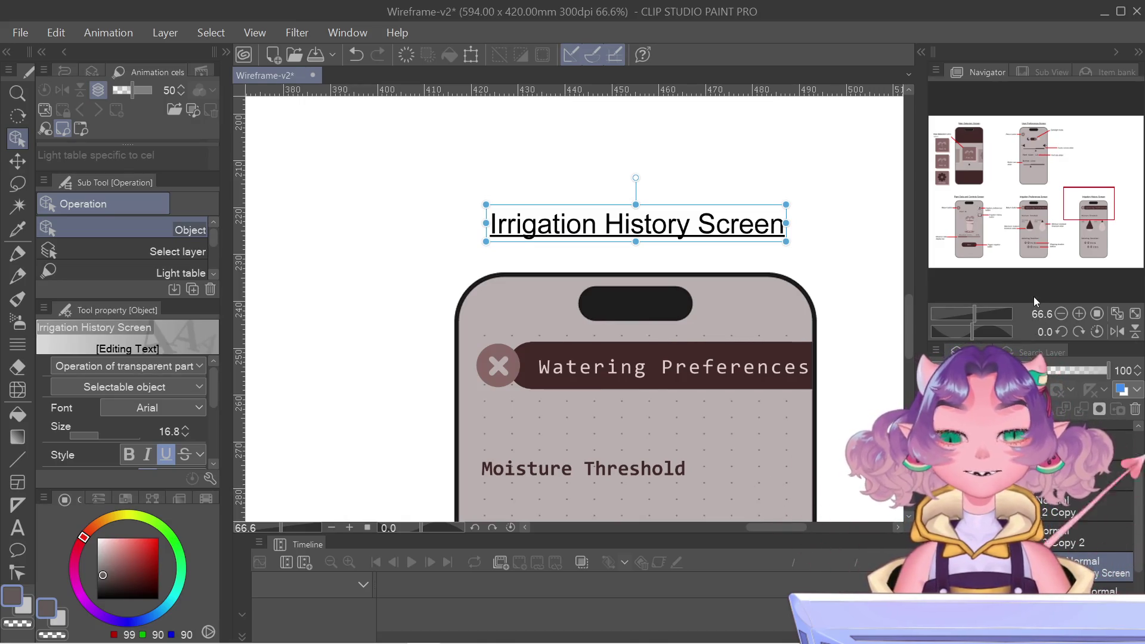
# - Pan the view to the blank area above the Irrigation History Screen mockup
pyautogui.moveTo(1074, 203)
pyautogui.mouseDown()
pyautogui.moveTo(1091, 172)
pyautogui.moveTo(1095, 206)
pyautogui.mouseUp()
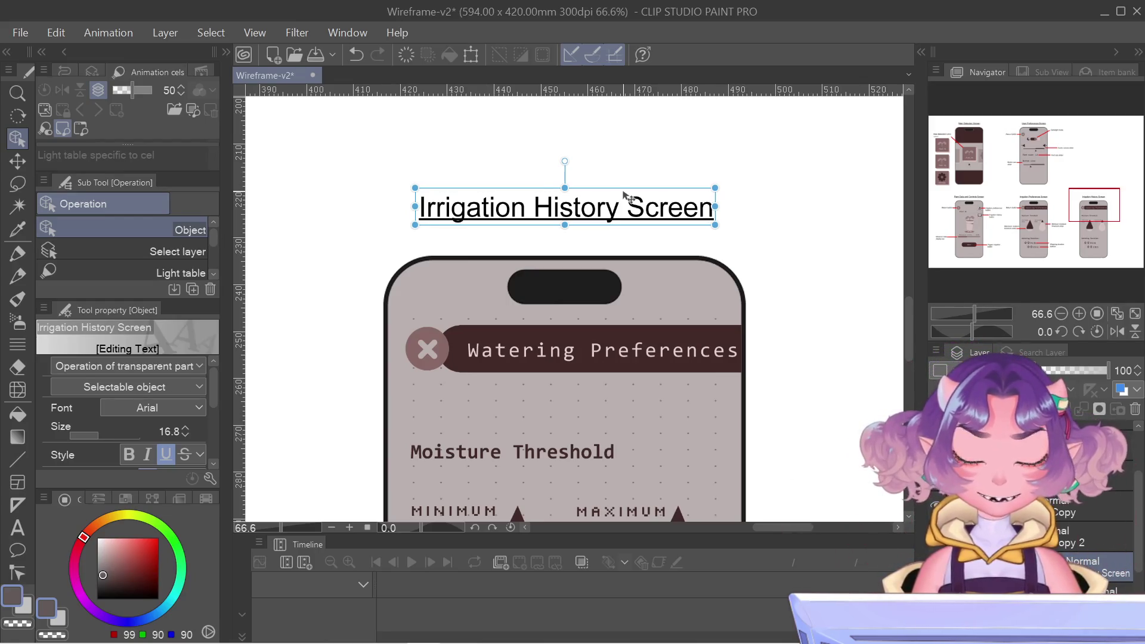
pyautogui.scroll(-3, 653, 320)
pyautogui.scroll(-1, 653, 320)
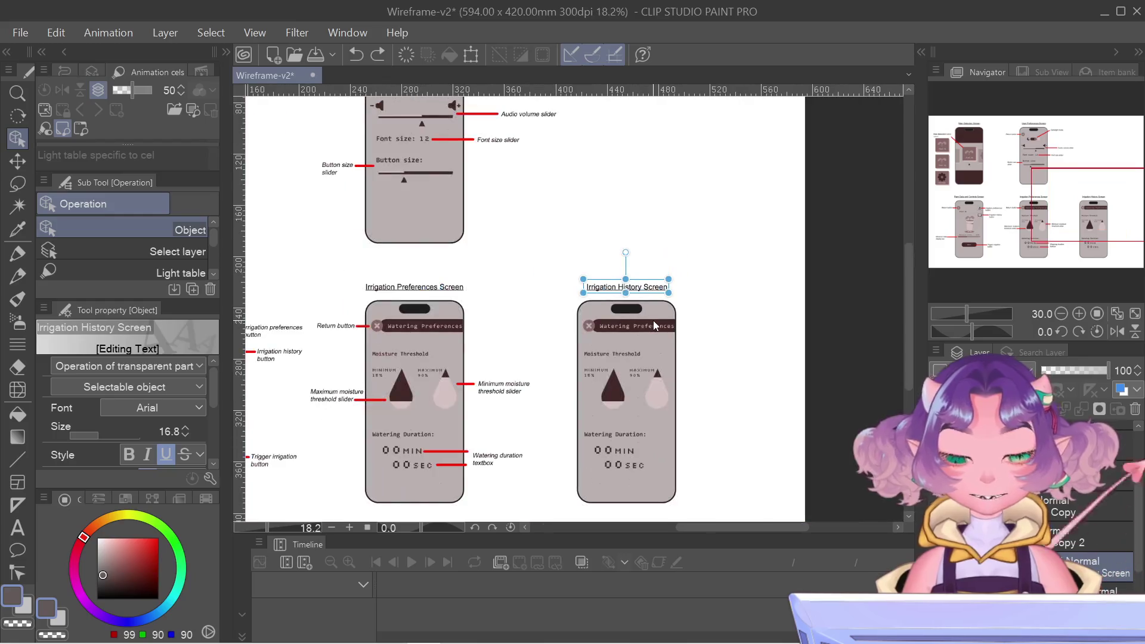
pyautogui.scroll(2, 653, 320)
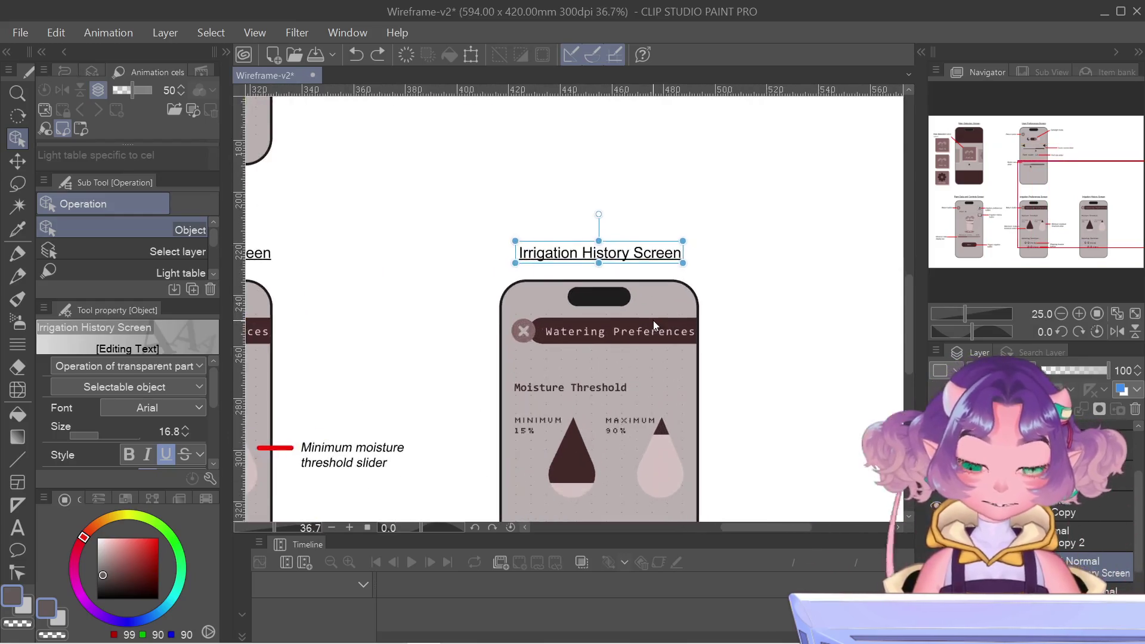
pyautogui.scroll(1, 653, 320)
pyautogui.click(539, 338)
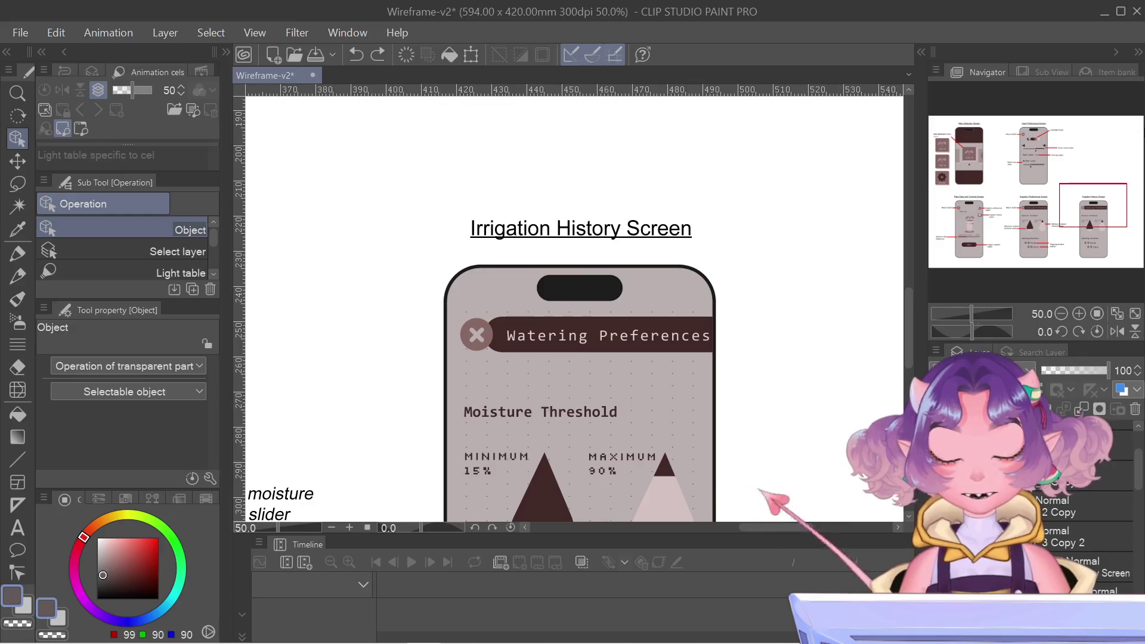
pyautogui.moveTo(1012, 202)
pyautogui.mouseDown()
pyautogui.moveTo(979, 212)
pyautogui.moveTo(1050, 207)
pyautogui.mouseUp()
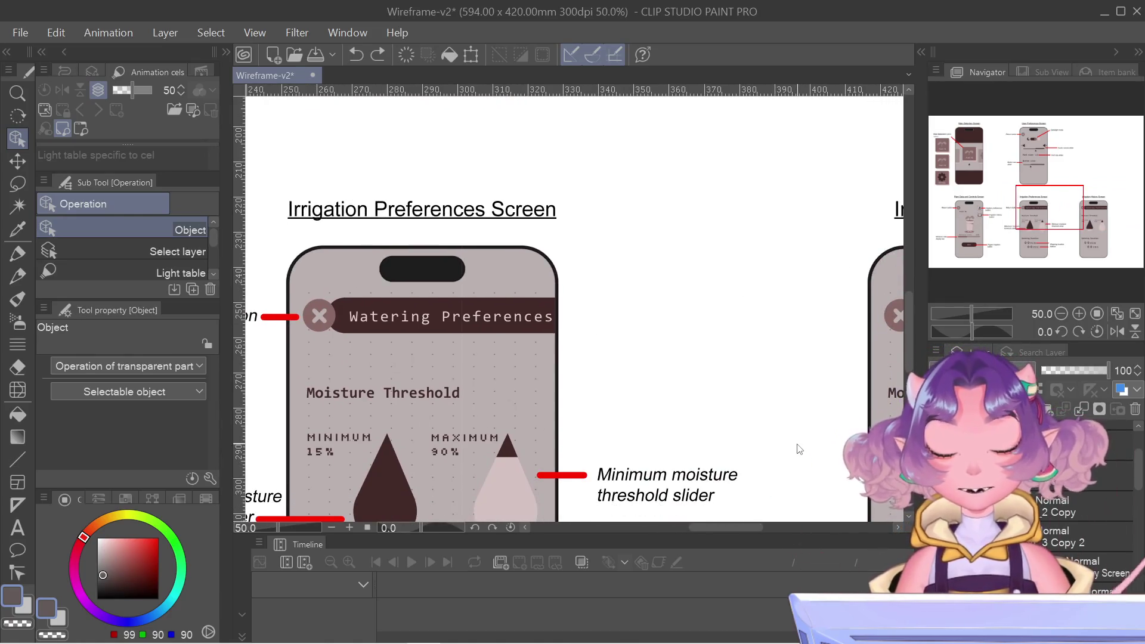
pyautogui.scroll(-3, 799, 448)
pyautogui.scroll(-2, 799, 448)
pyautogui.moveTo(1016, 165); pyautogui.dragTo(1000, 206)
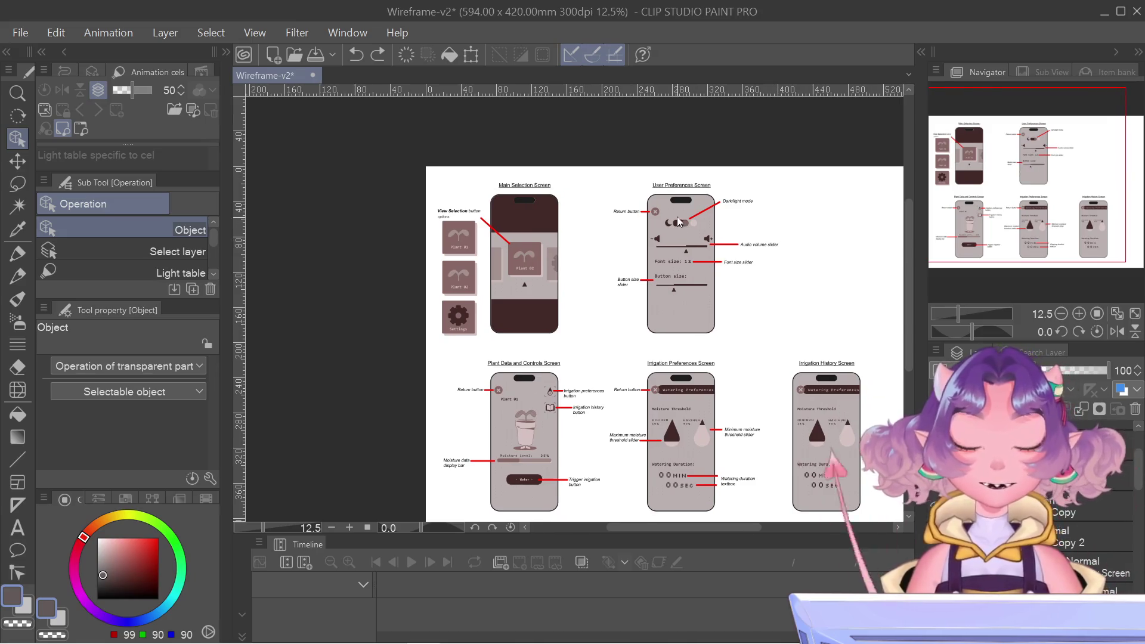
pyautogui.scroll(3, 689, 389)
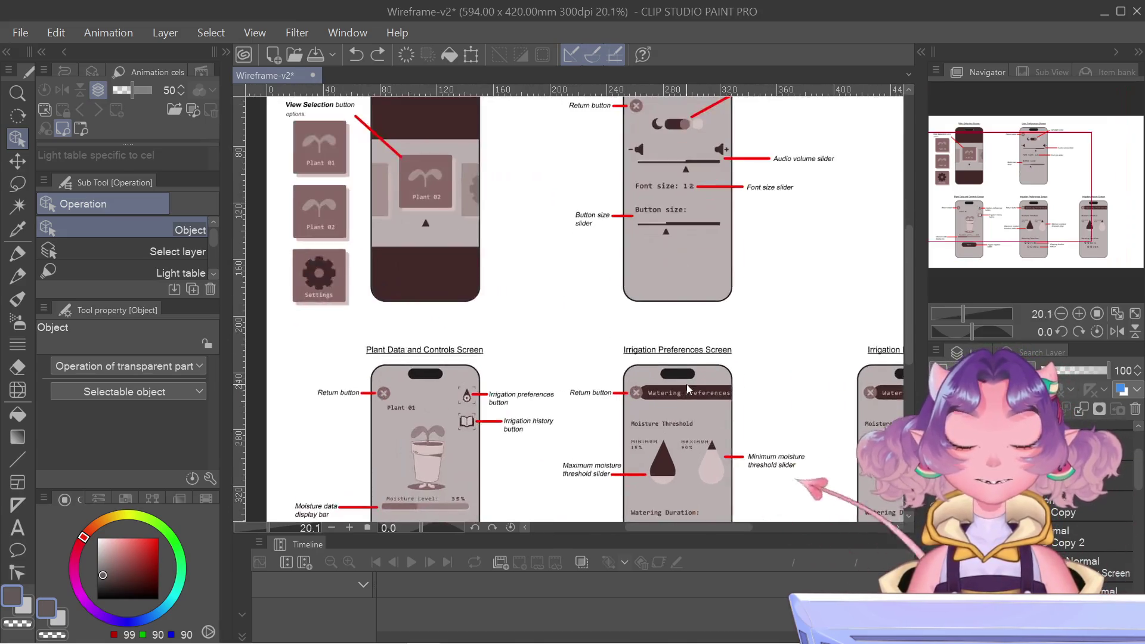
pyautogui.scroll(2, 679, 388)
pyautogui.scroll(1, 695, 403)
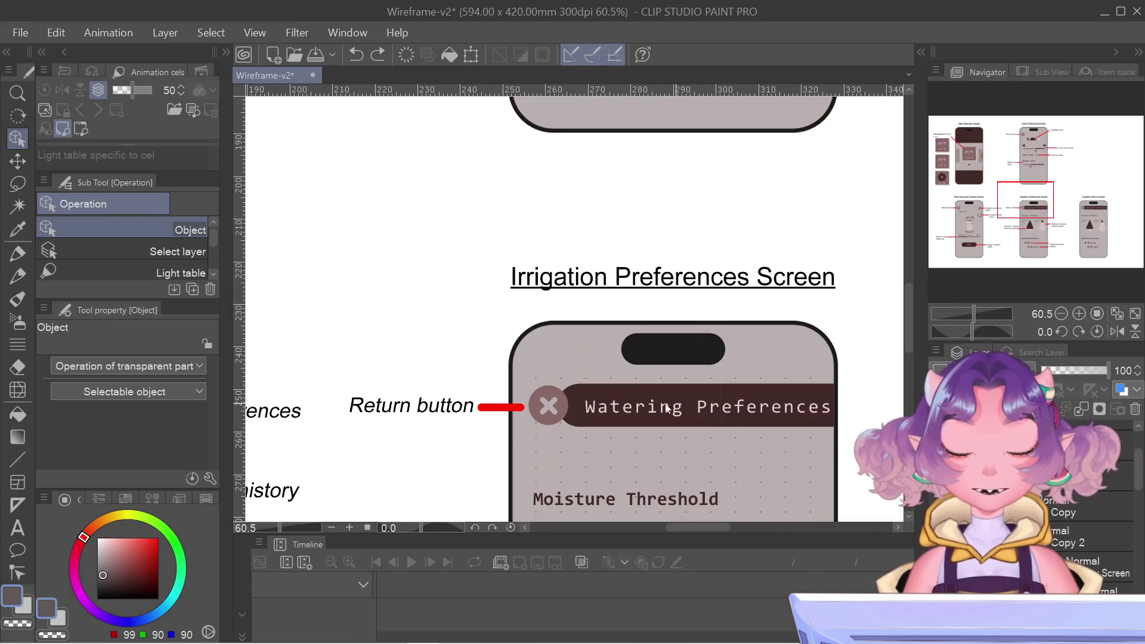
pyautogui.click(1012, 135)
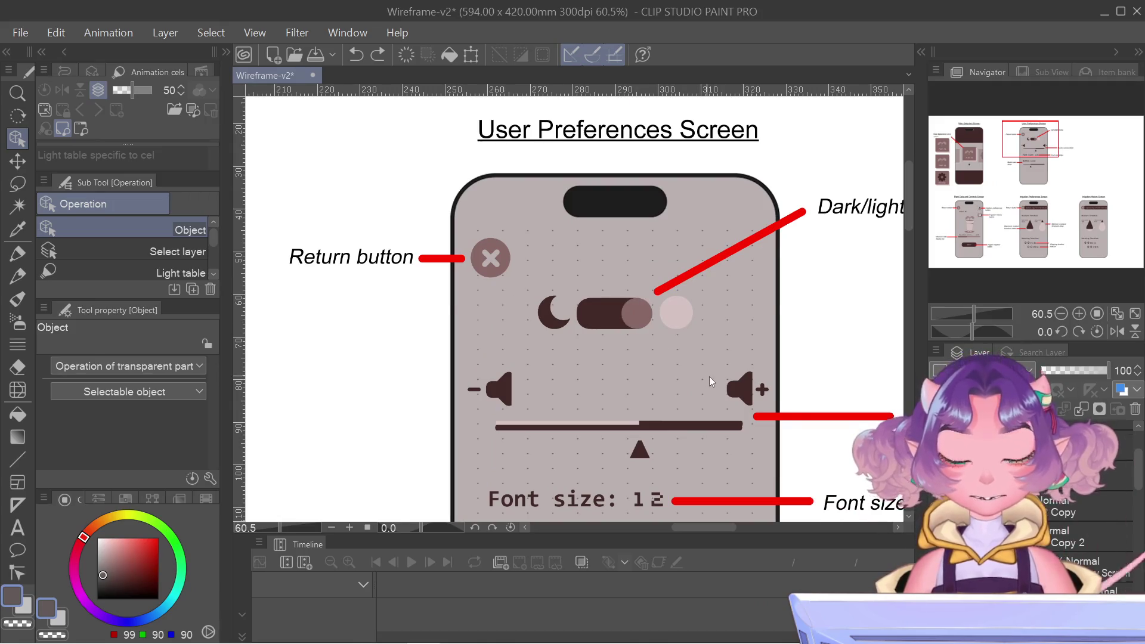
pyautogui.scroll(-3, 710, 377)
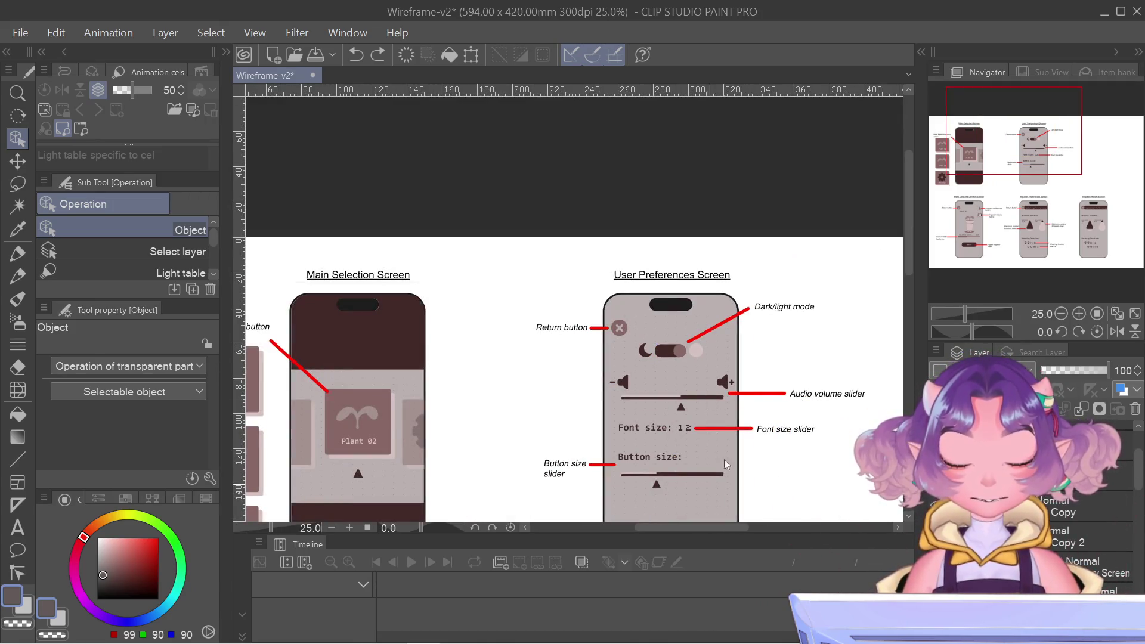
pyautogui.moveTo(644, 521); pyautogui.dragTo(627, 501)
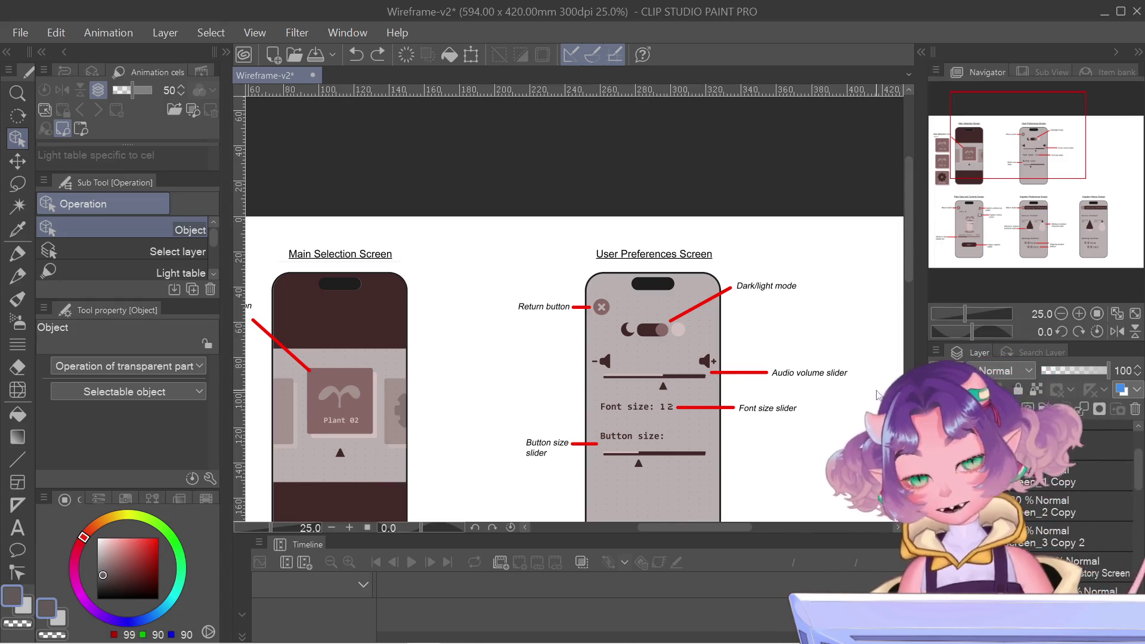
pyautogui.moveTo(1024, 141); pyautogui.dragTo(1060, 210)
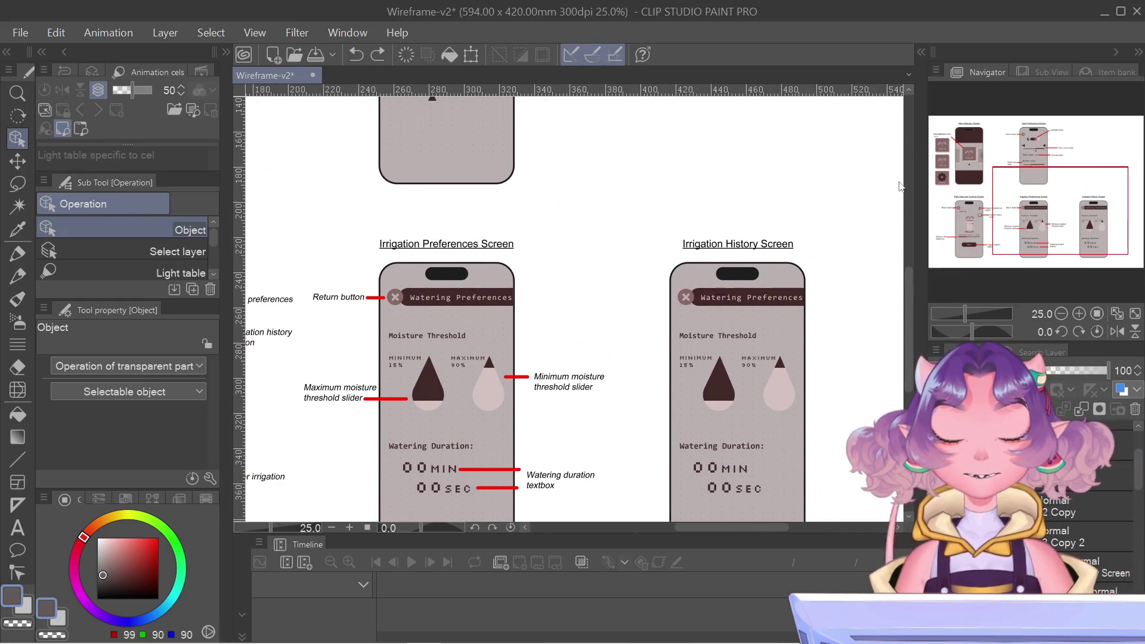
pyautogui.scroll(5, 750, 247)
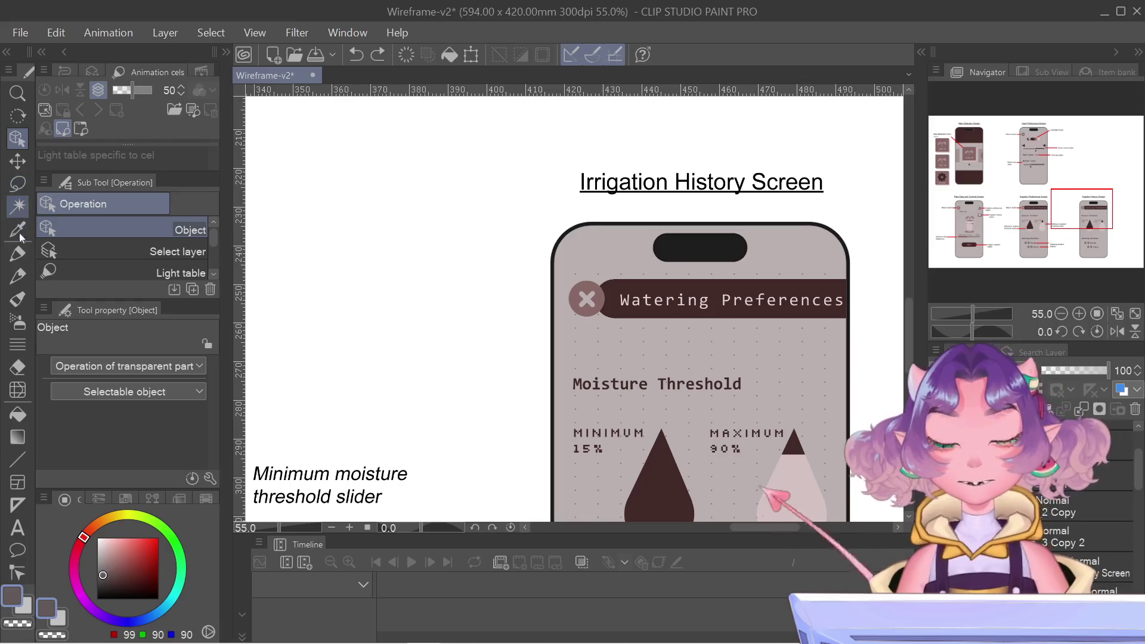
pyautogui.press('t')
# - Open the Irrigation History 'Watering Preferences' header for editing and backspace its text from the end
pyautogui.click(678, 310)
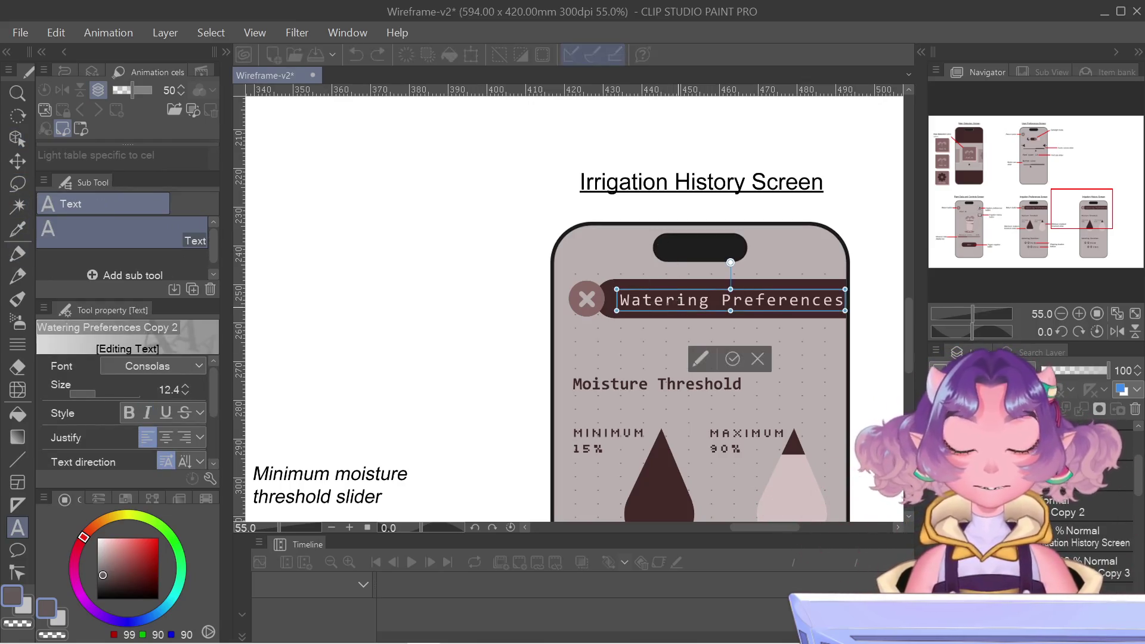
pyautogui.moveTo(711, 300); pyautogui.dragTo(545, 287)
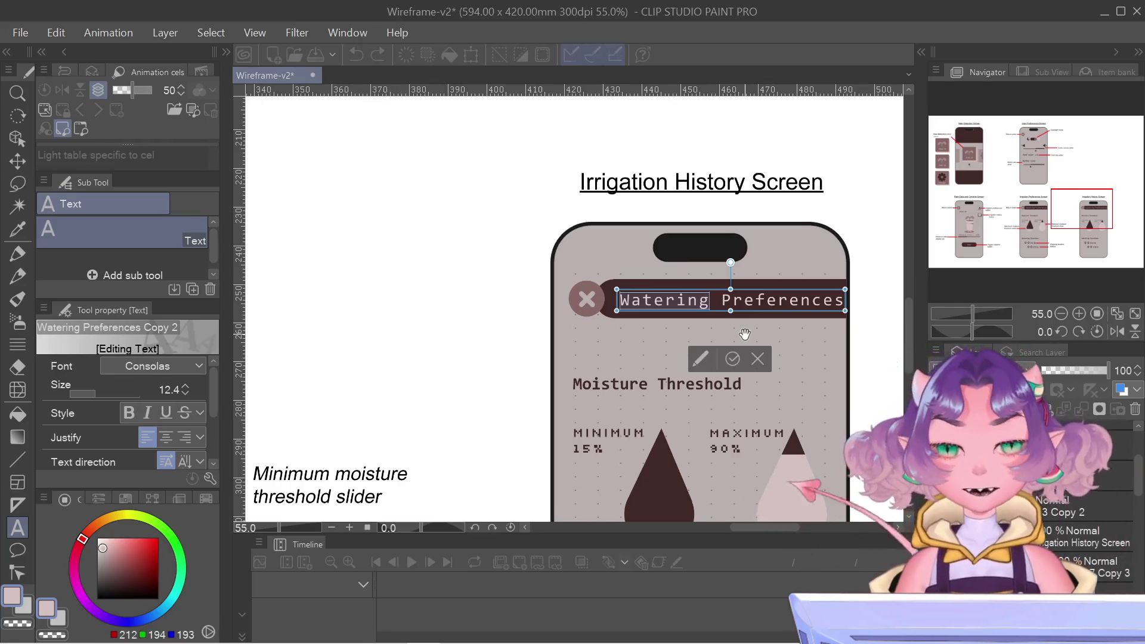
pyautogui.press('Right')
pyautogui.press('BackSpace')
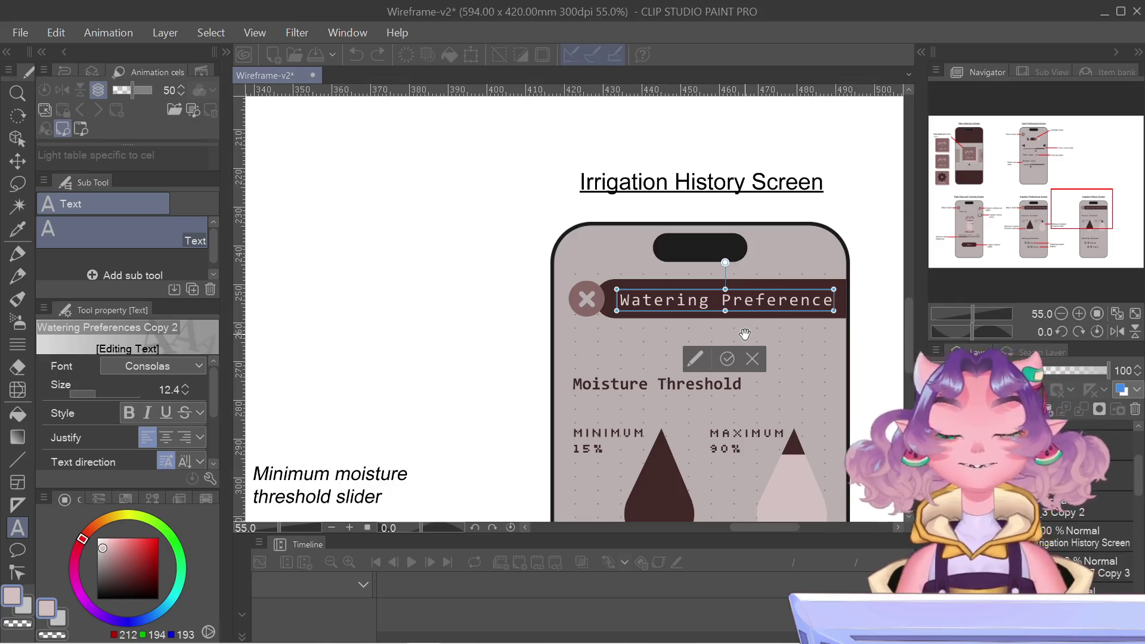
pyautogui.press('BackSpace')
pyautogui.press('BackSpace')
pyautogui.press('BackSpace')
pyautogui.press('BackSpace')
pyautogui.press('BackSpace')
pyautogui.press('BackSpace')
pyautogui.press('BackSpace')
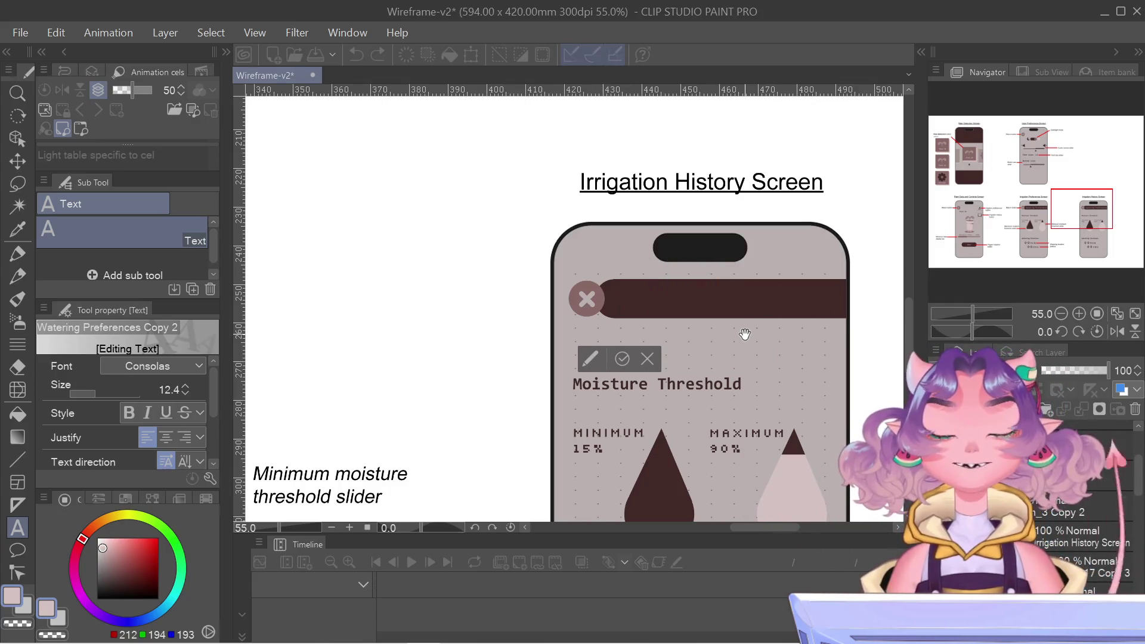
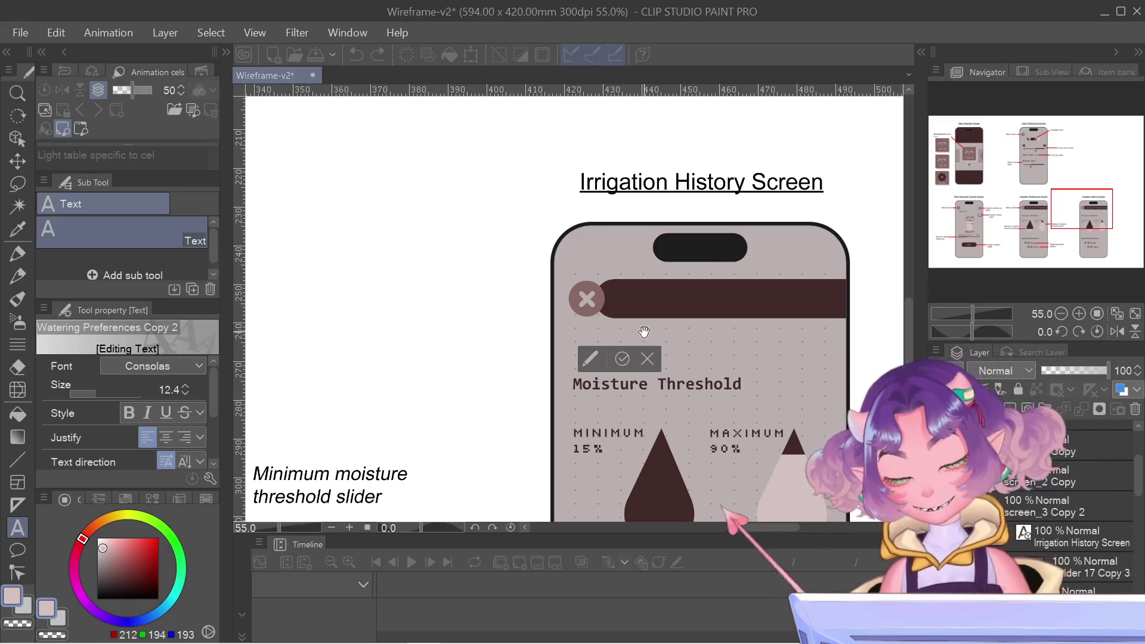
# - Replace the test text 'Hi' in the dark header bar with 'Watering history'
pyautogui.write('Hi')
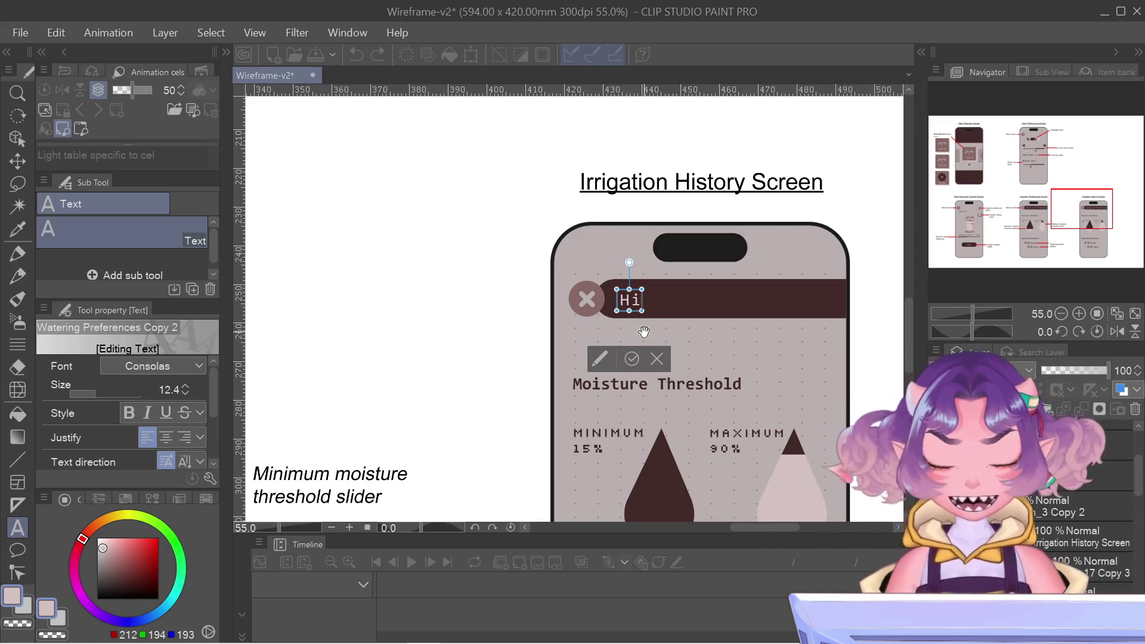
pyautogui.press('BackSpace')
pyautogui.press('BackSpace')
pyautogui.write('Wate')
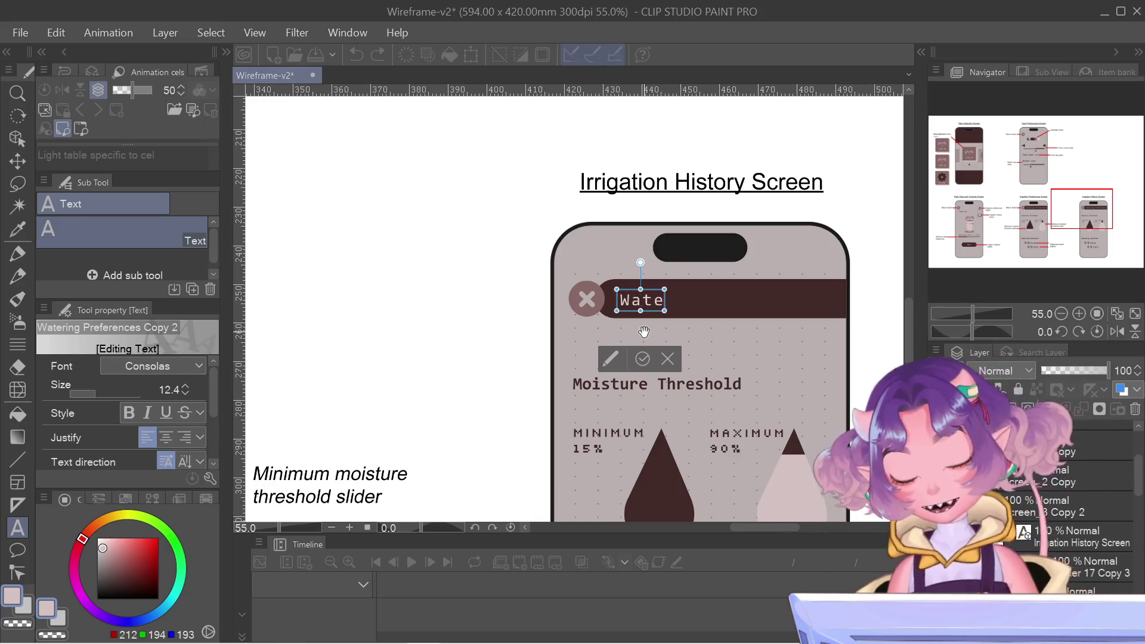
pyautogui.write('ring histor')
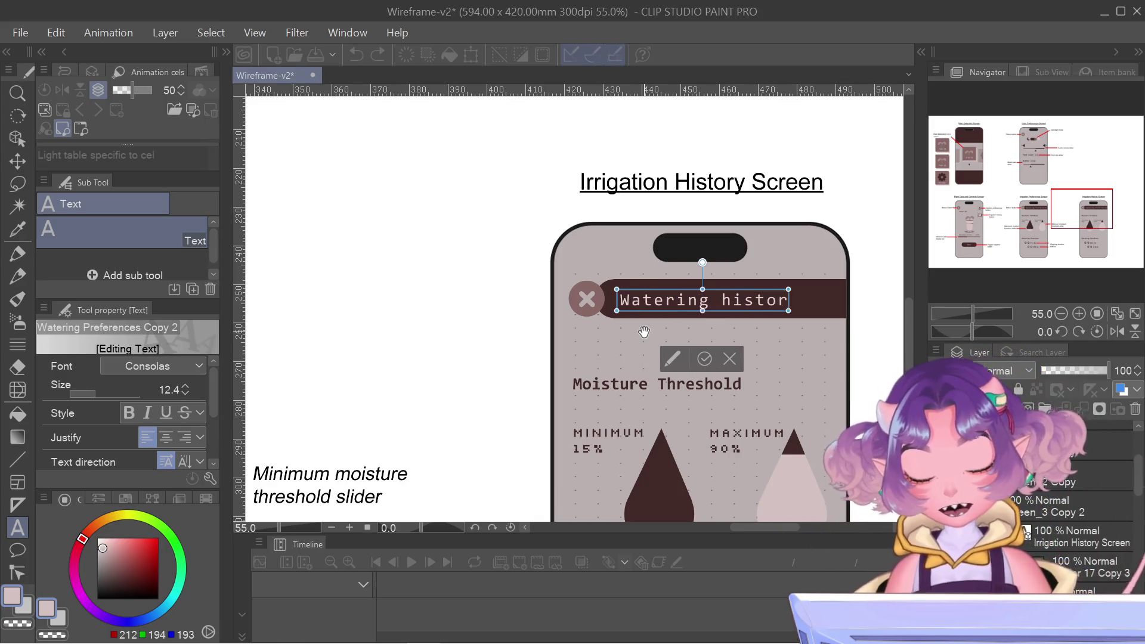
pyautogui.write('y')
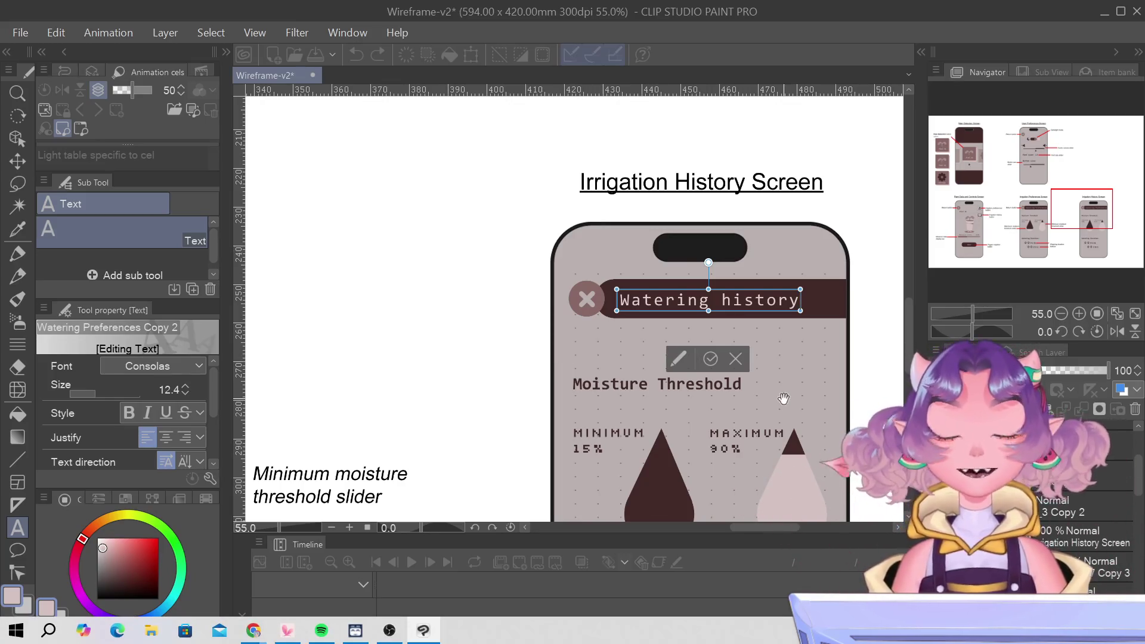
pyautogui.moveTo(1041, 214)
pyautogui.mouseDown()
pyautogui.moveTo(1136, 212)
pyautogui.moveTo(1089, 212)
pyautogui.mouseUp()
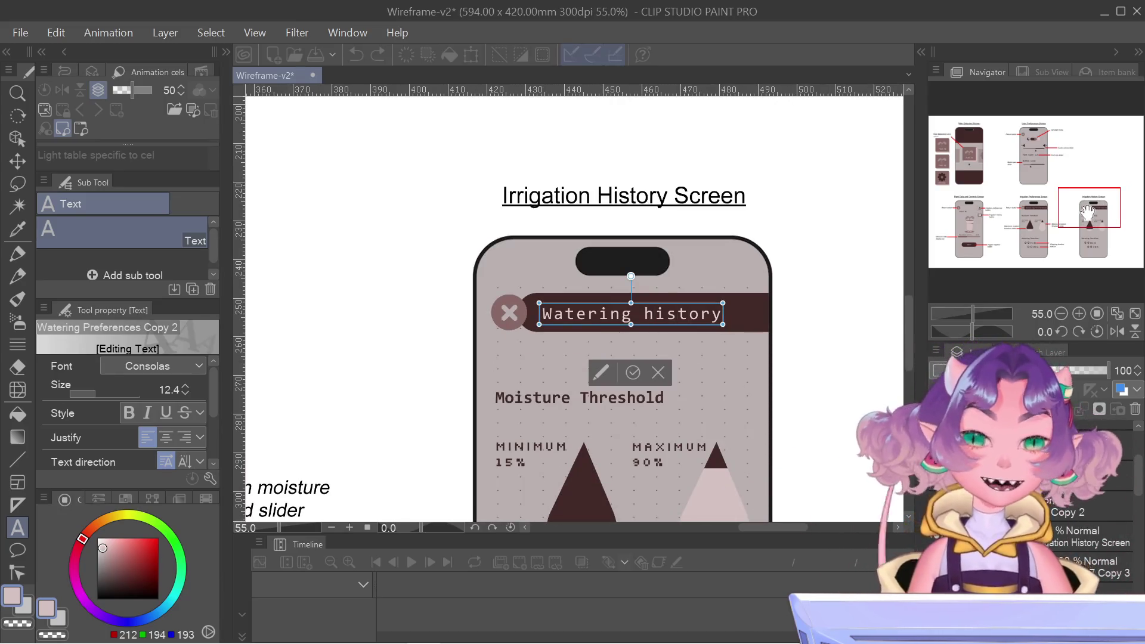
# - Change the lowercase 'h' to a capital 'H' so the header reads 'Watering History', then confirm the edit
pyautogui.press('BackSpace')
pyautogui.write('H')
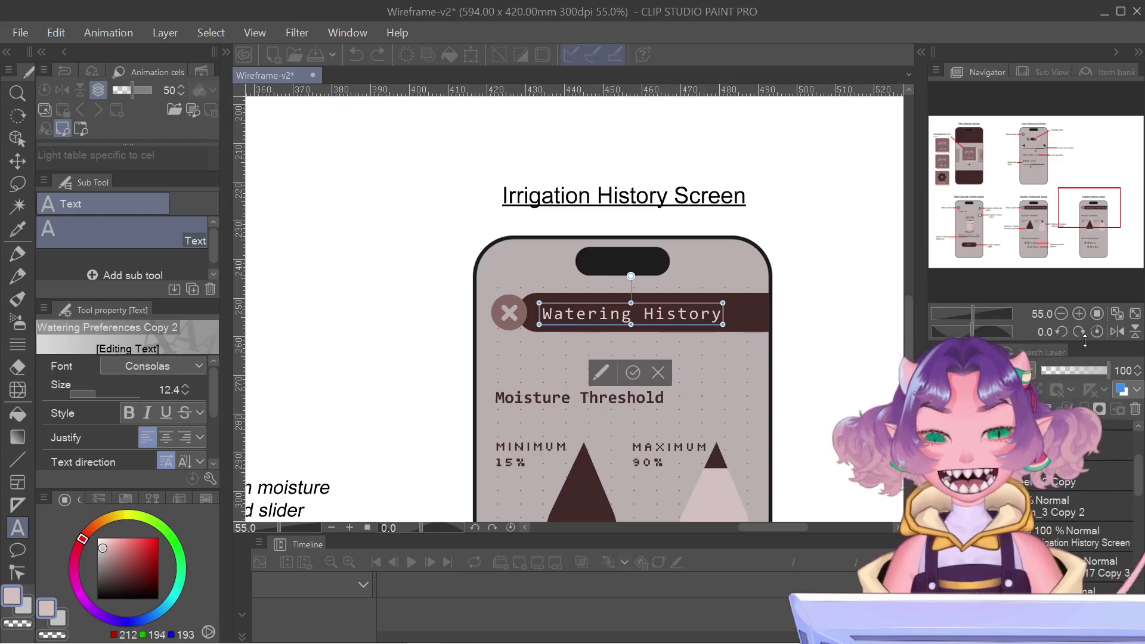
pyautogui.click(631, 372)
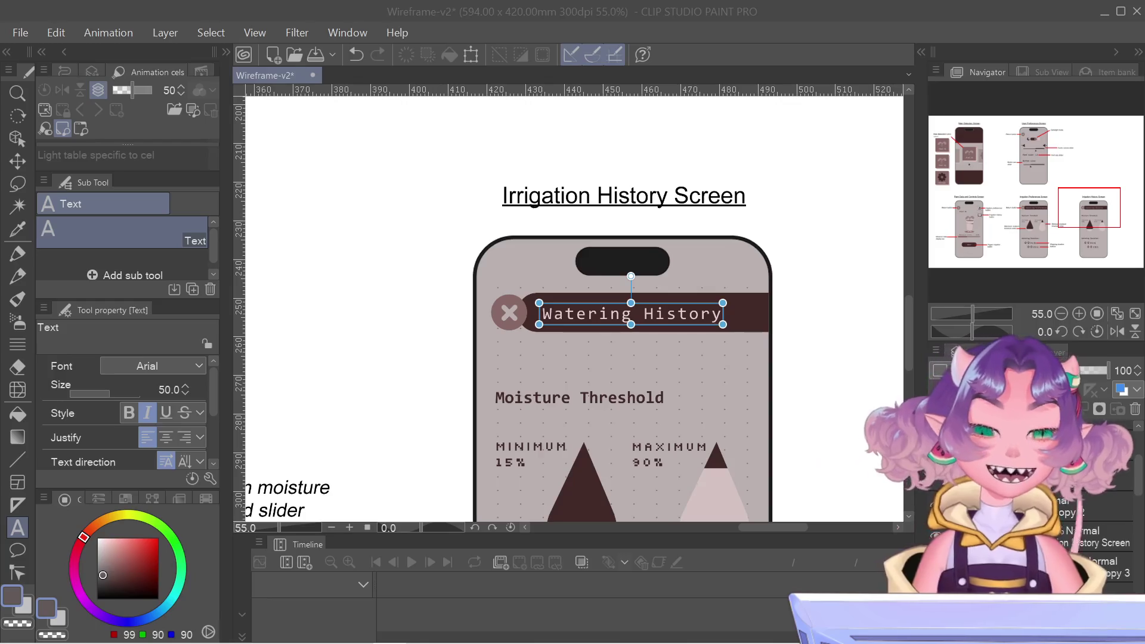
# - Return focus to the drawing window with the 'Watering History' header finished in Arial size 50
pyautogui.click(724, 65)
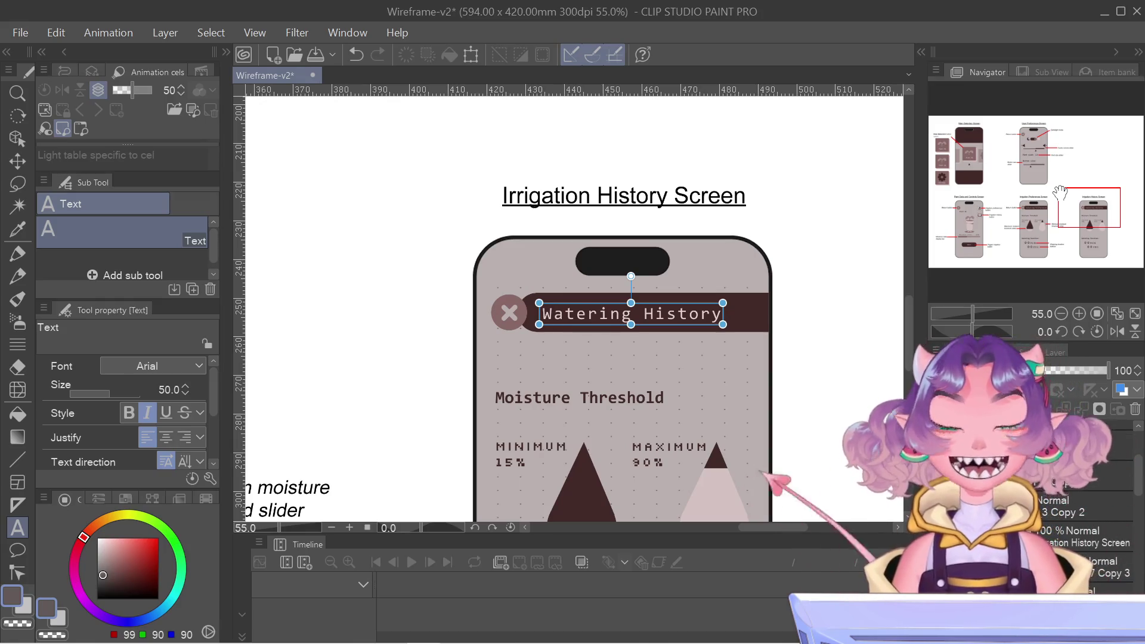
# - Zoom out to 36.4% and pan down to the Watering Duration section beside the Preferences screen
pyautogui.moveTo(1060, 192); pyautogui.dragTo(1058, 193)
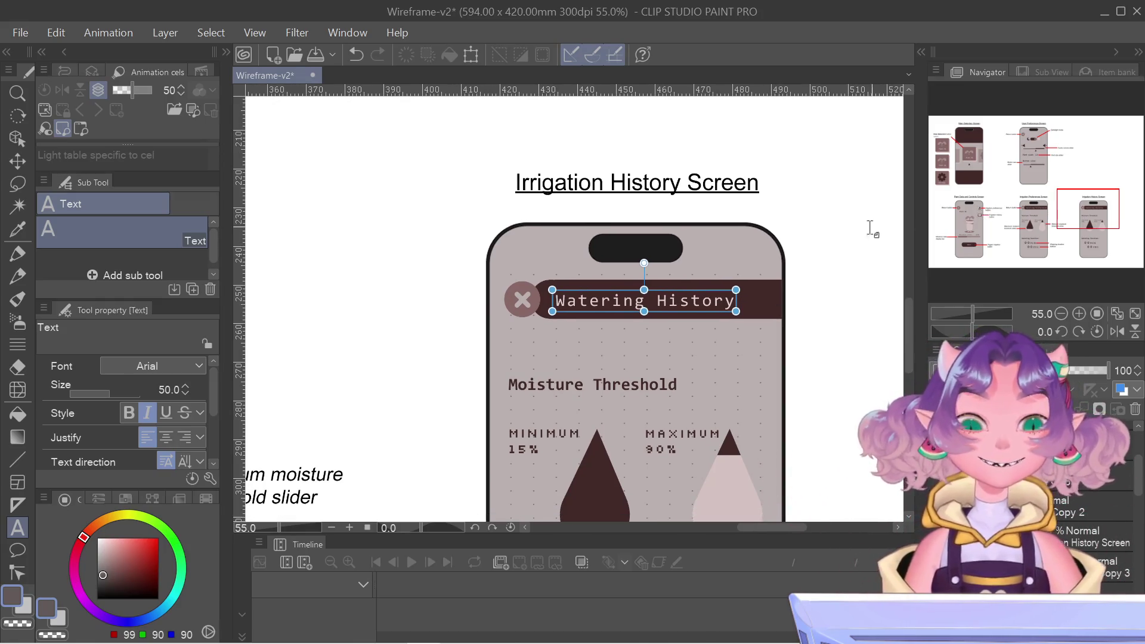
pyautogui.scroll(-1, 812, 372)
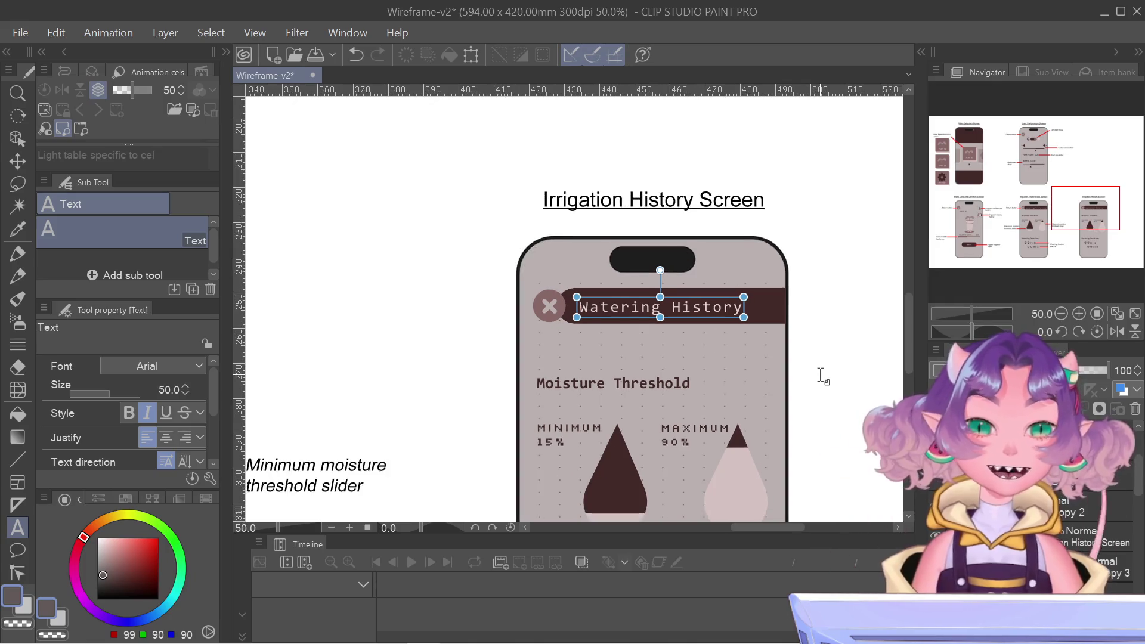
pyautogui.scroll(-2, 817, 373)
pyautogui.scroll(-1, 820, 375)
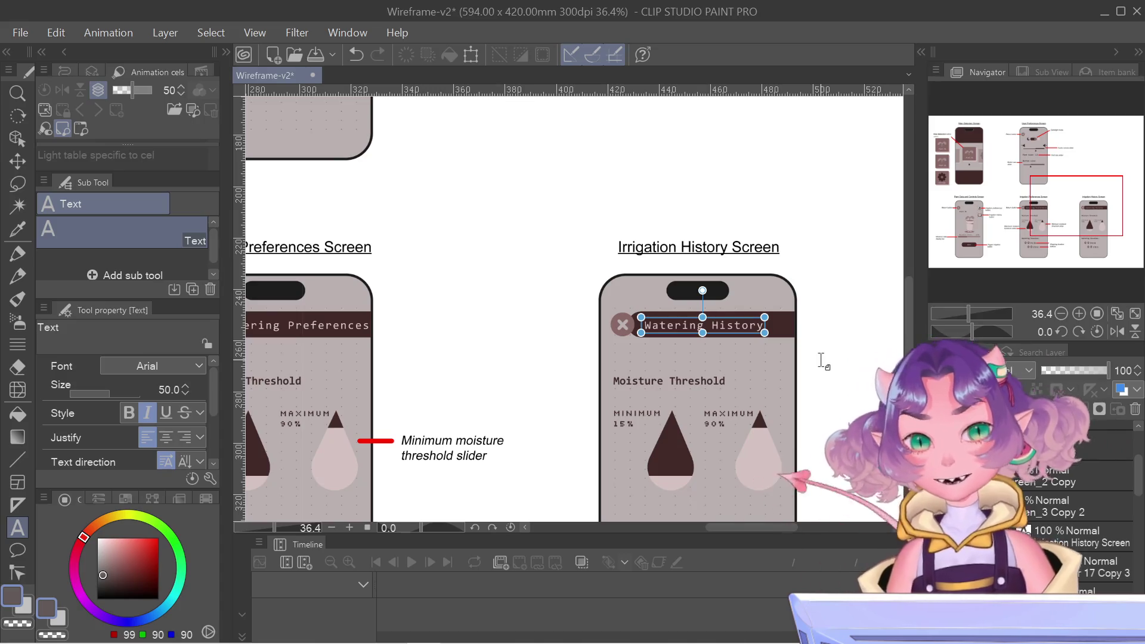
pyautogui.moveTo(1054, 184); pyautogui.dragTo(1057, 198)
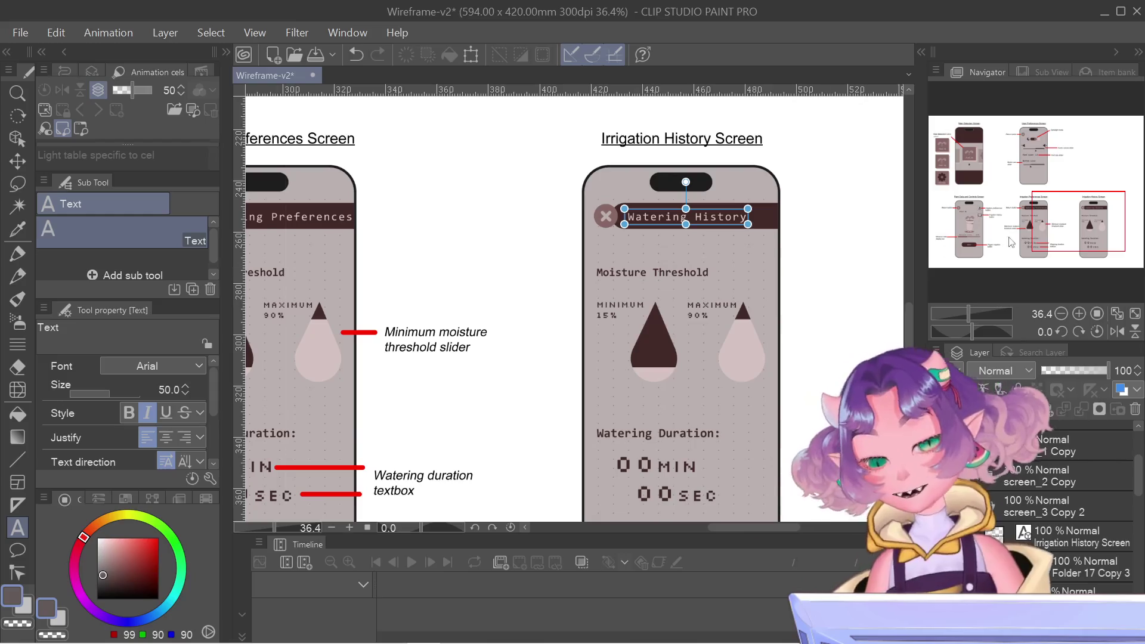
pyautogui.moveTo(1042, 225); pyautogui.dragTo(1050, 234)
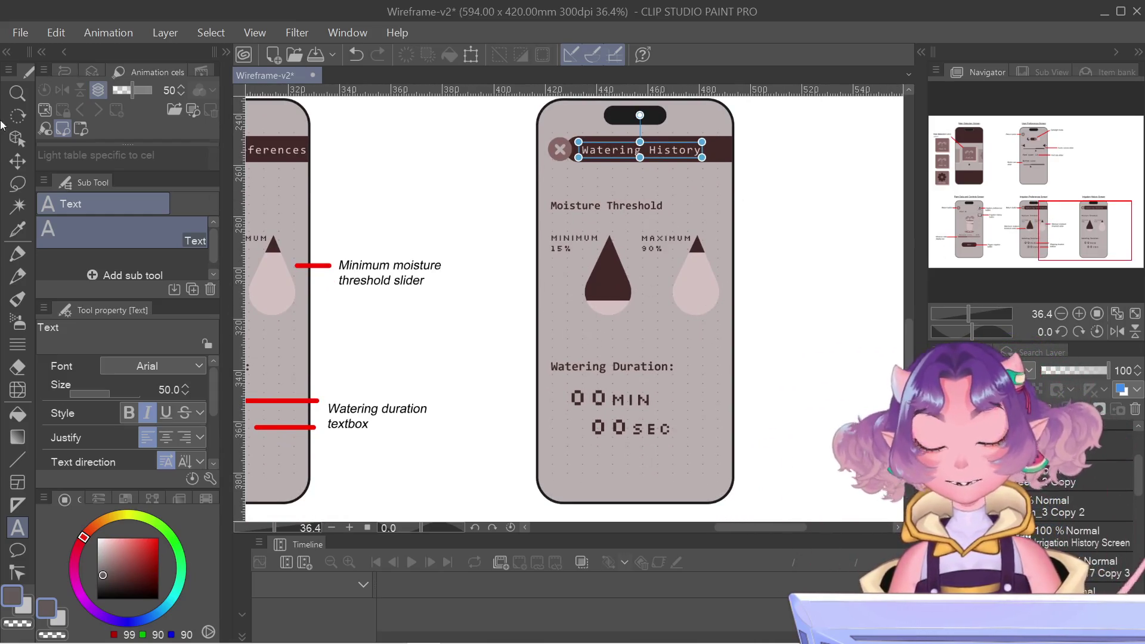
# - Delete the layer holding the two moisture droplet graphics using the Object tool
pyautogui.press('o')
pyautogui.click(692, 253)
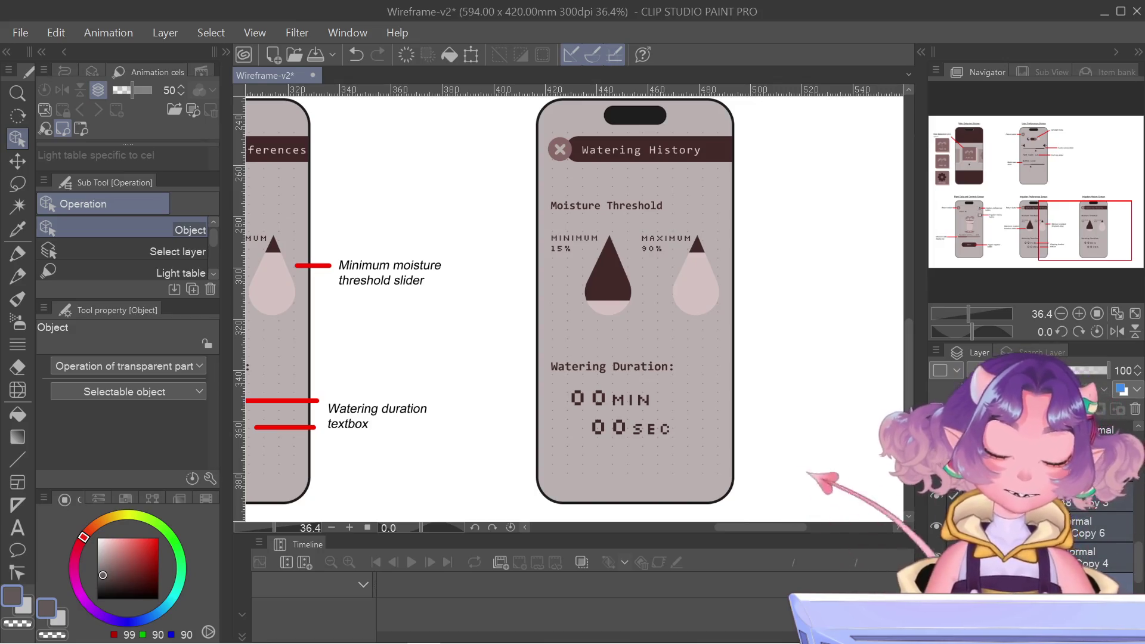
pyautogui.rightClick(941, 453)
pyautogui.click(1012, 229)
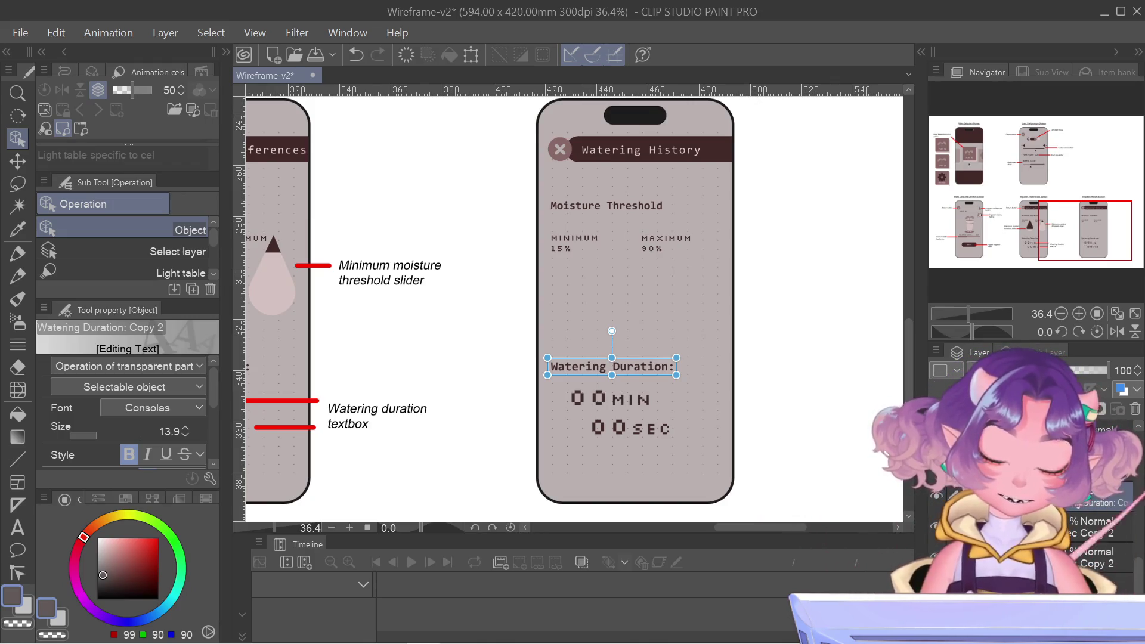
# - Delete the Moisture Threshold and Watering Duration layers, undoing one wrong deletion that removed the header bar
pyautogui.click(1117, 568)
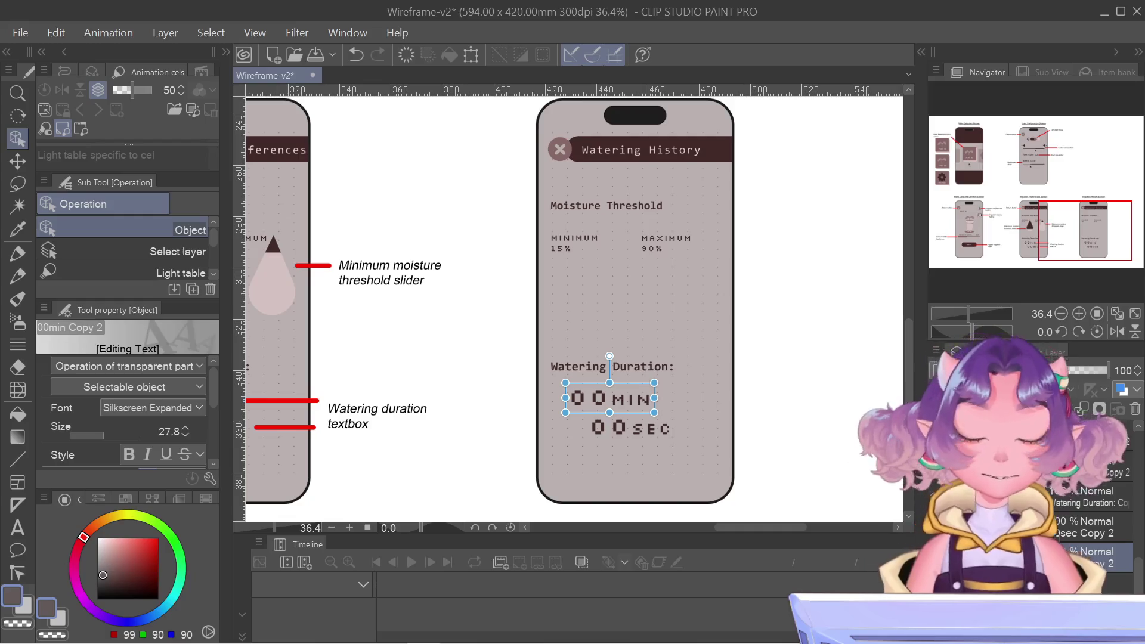
pyautogui.scroll(2, 1099, 518)
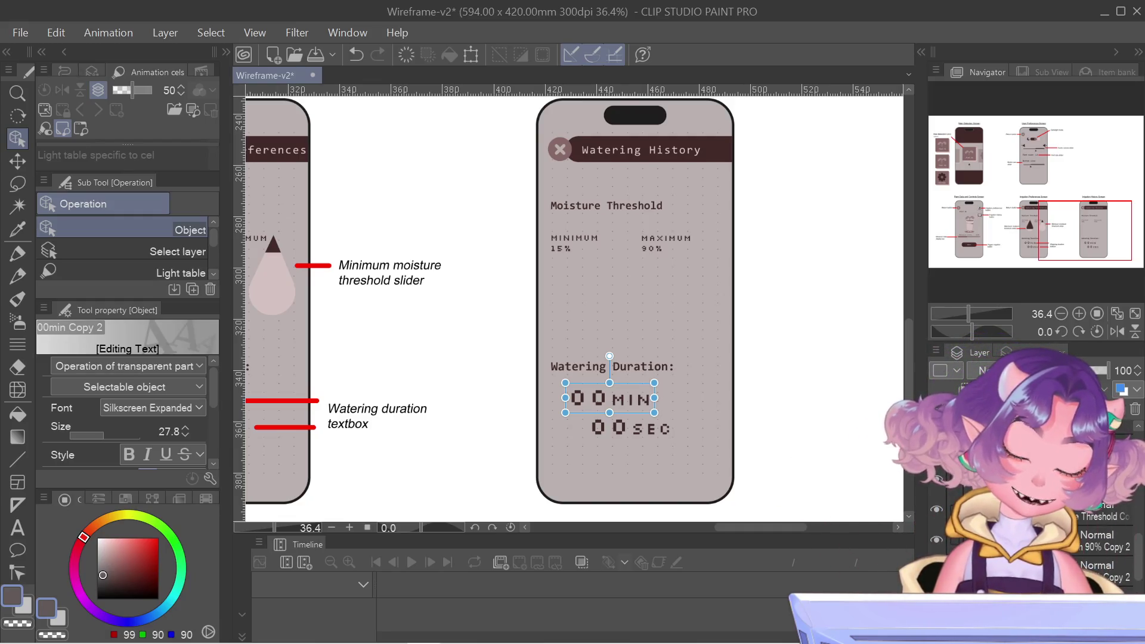
pyautogui.click(1136, 549)
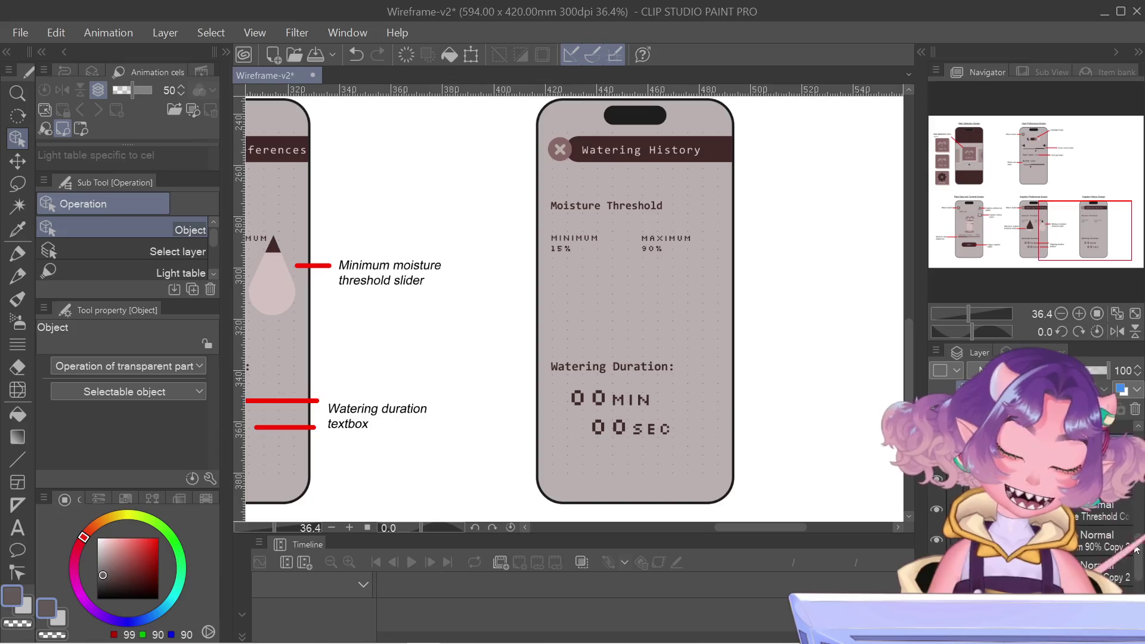
pyautogui.scroll(2, 1120, 572)
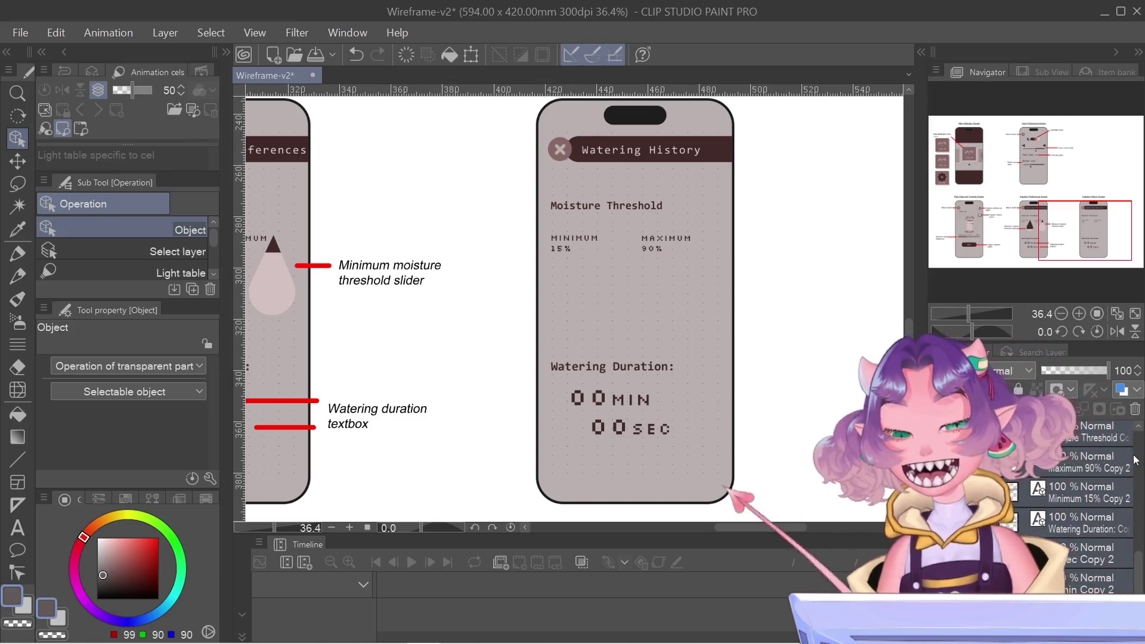
pyautogui.rightClick(1135, 459)
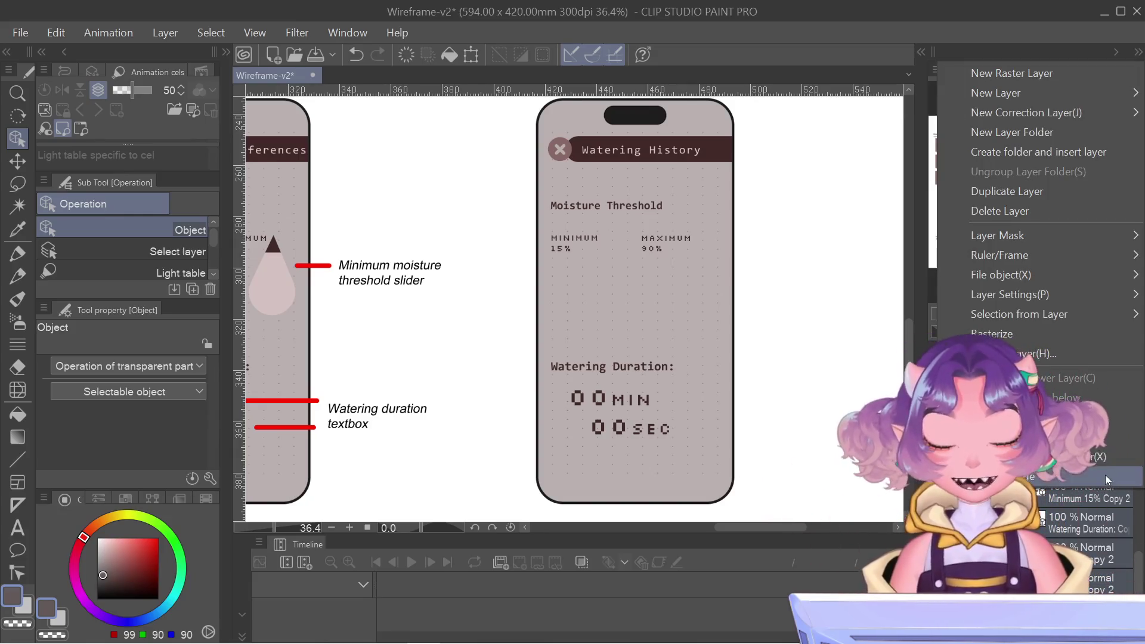
pyautogui.click(1020, 218)
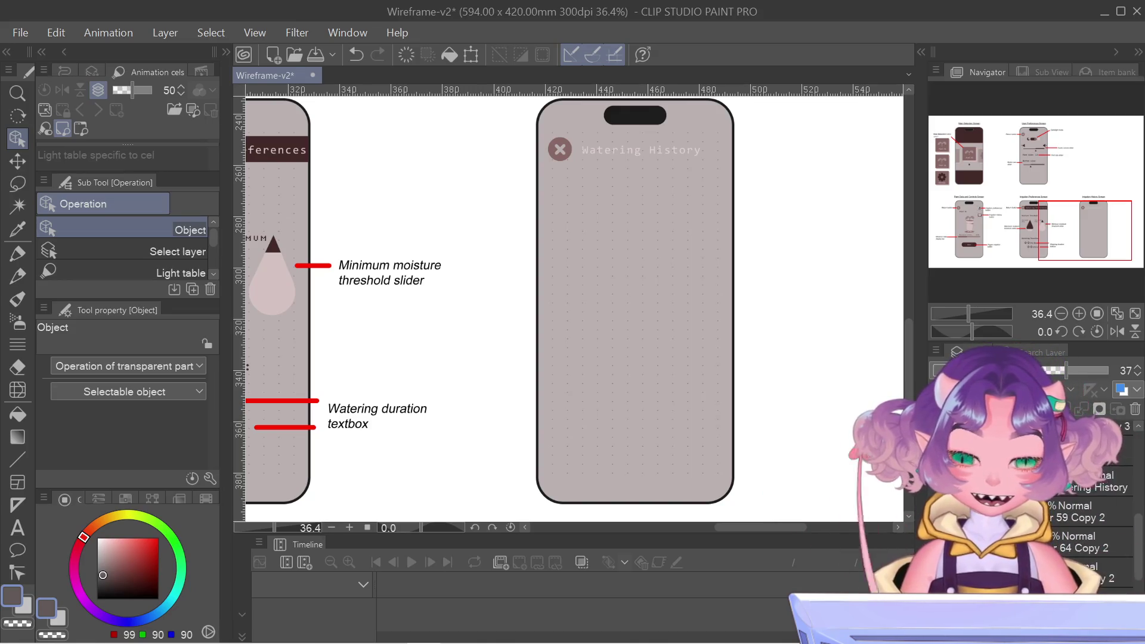
pyautogui.hotkey('ctrl', 'z')
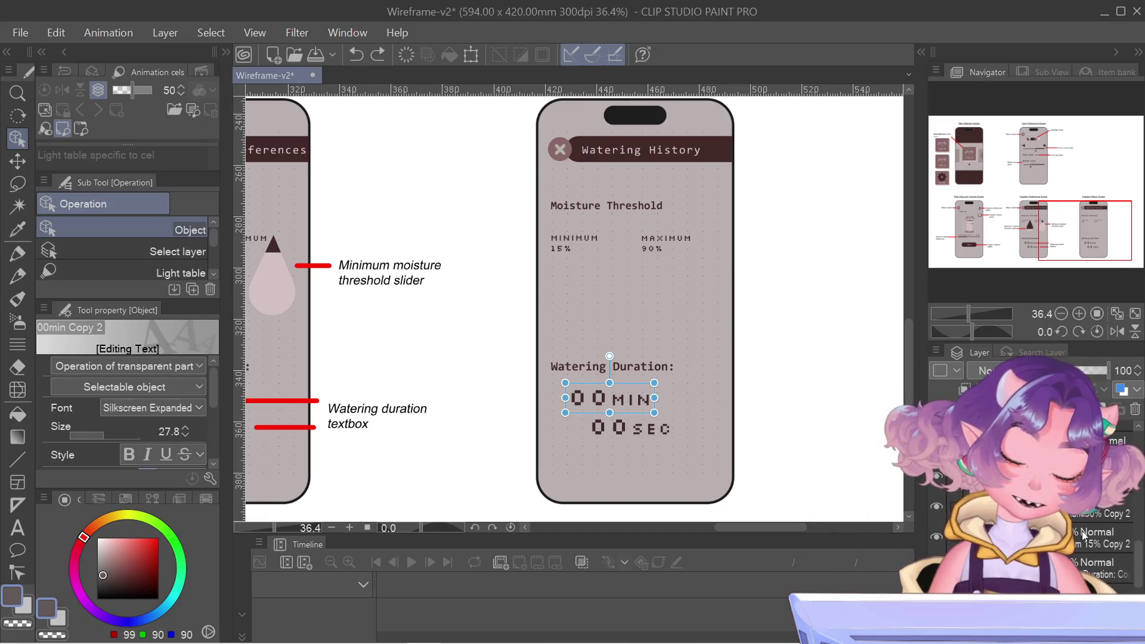
pyautogui.rightClick(1083, 542)
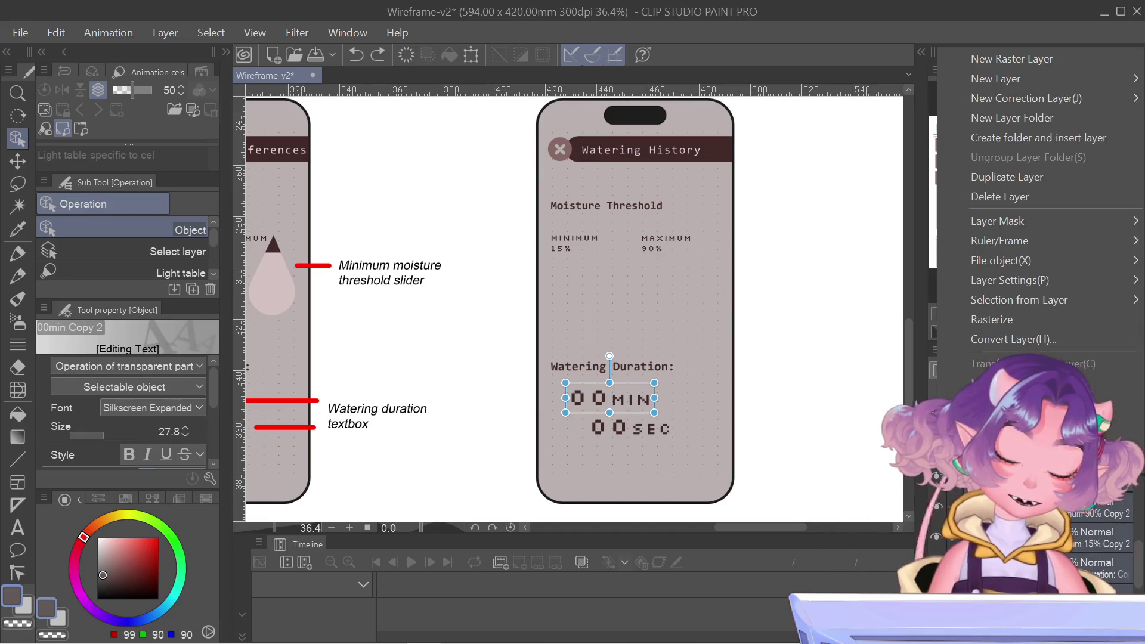
pyautogui.click(1021, 196)
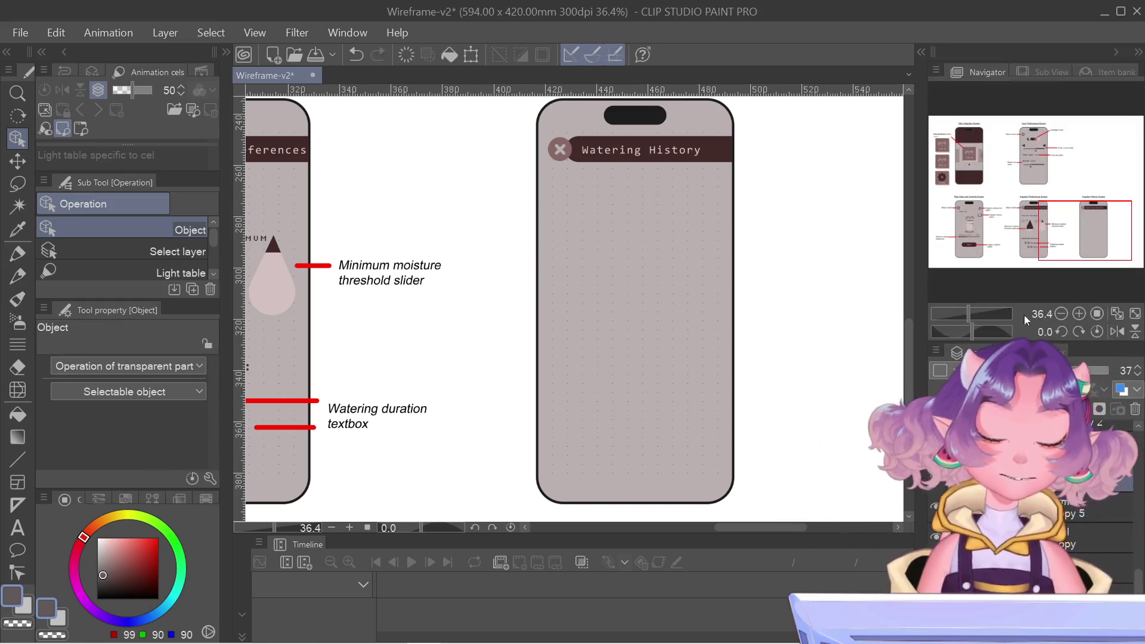
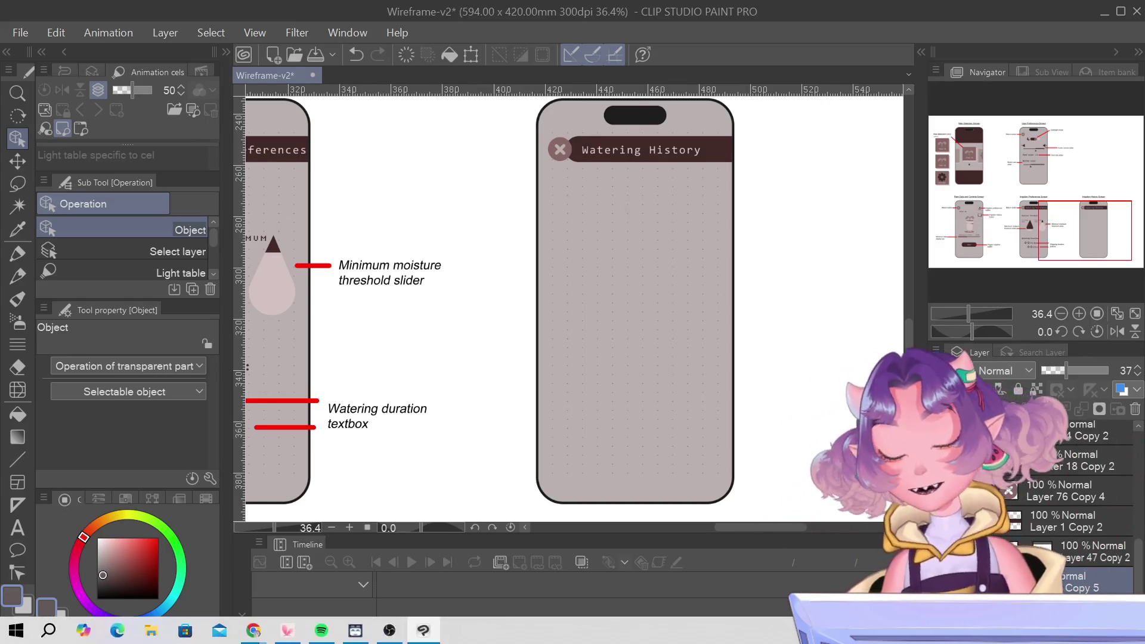
# - Pan the canvas slightly so the Irrigation History Screen title and its phone mockup are fully visible
pyautogui.moveTo(1091, 244); pyautogui.dragTo(1091, 237)
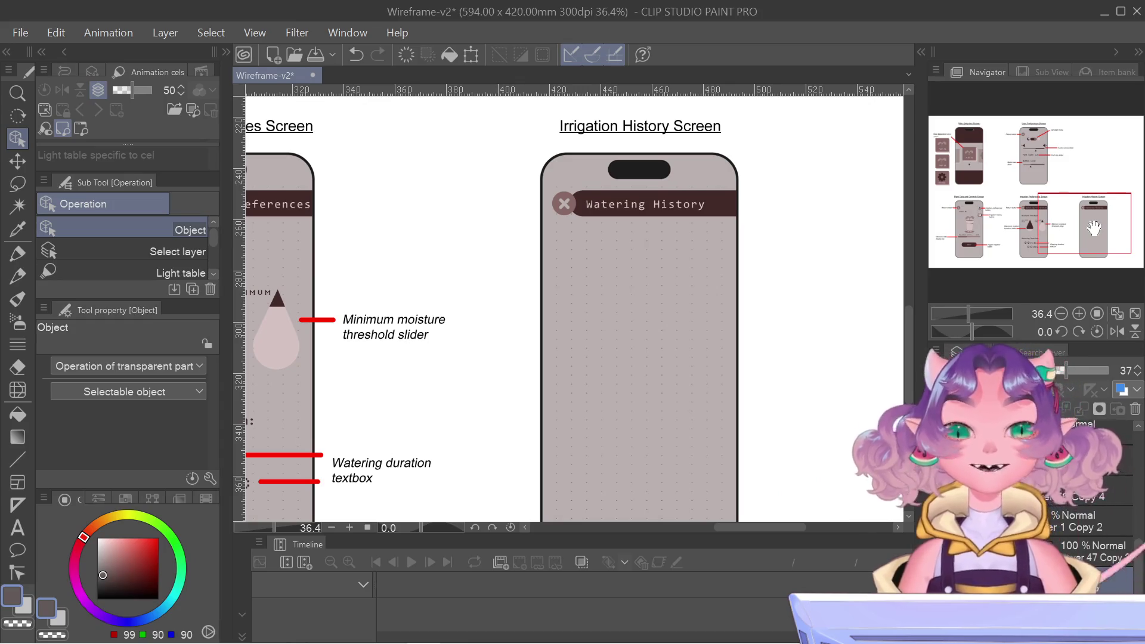
pyautogui.moveTo(1095, 228); pyautogui.dragTo(1091, 228)
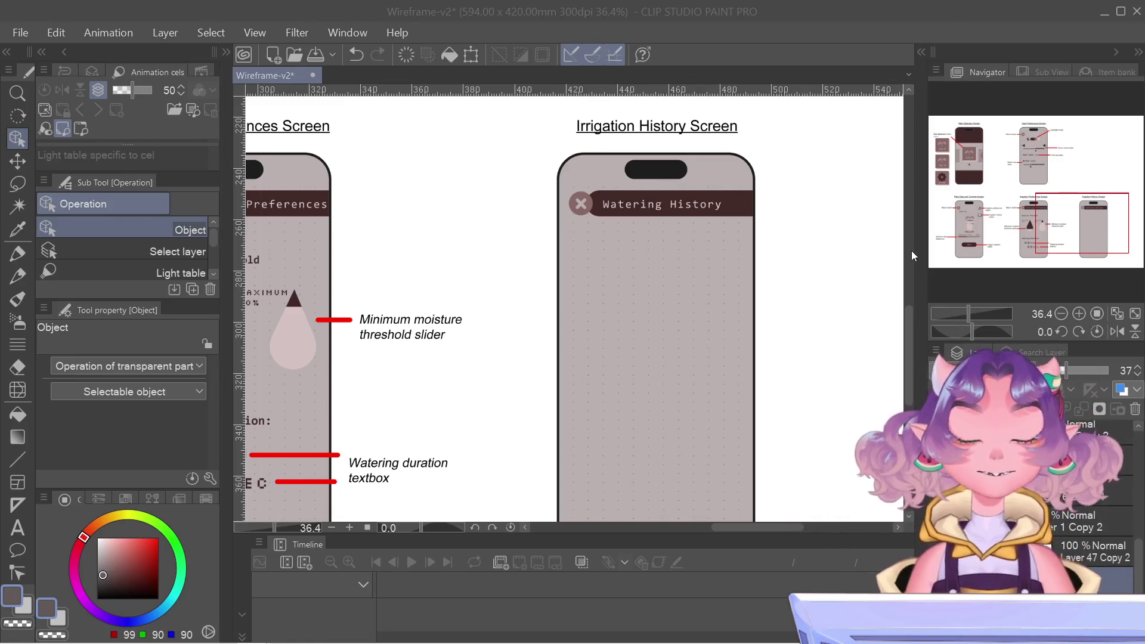
pyautogui.moveTo(1104, 208); pyautogui.dragTo(1095, 212)
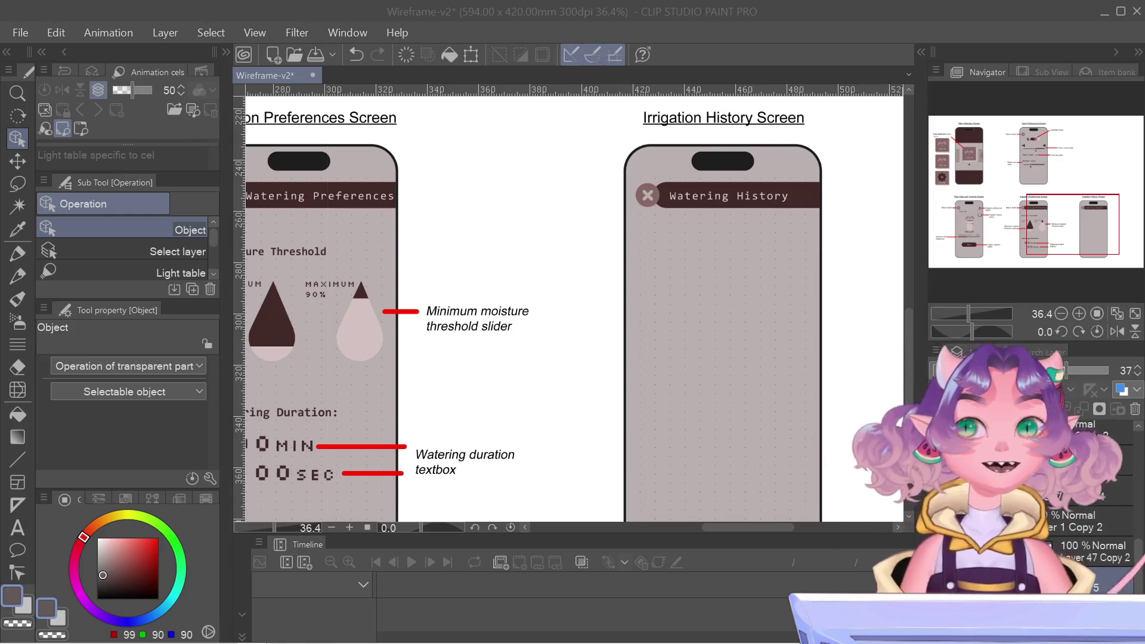
# - Pan and zoom out to 33.3% so the Irrigation Preferences and History screens fill the view
pyautogui.moveTo(1036, 210)
pyautogui.mouseDown()
pyautogui.moveTo(1033, 197)
pyautogui.moveTo(1044, 205)
pyautogui.mouseUp()
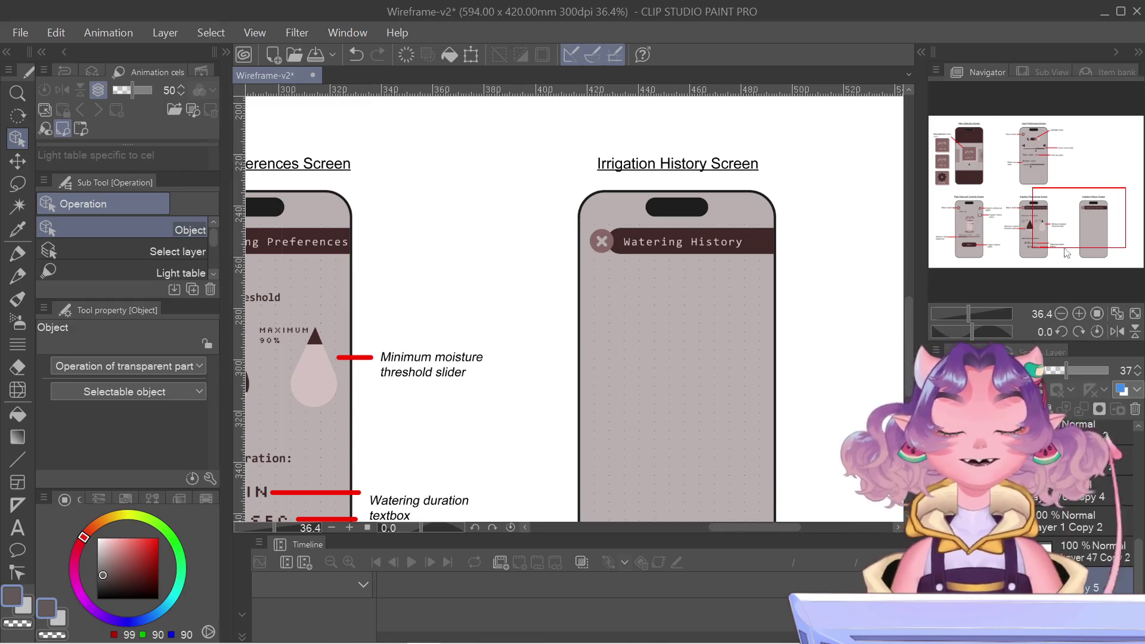
pyautogui.moveTo(1064, 239); pyautogui.dragTo(1062, 249)
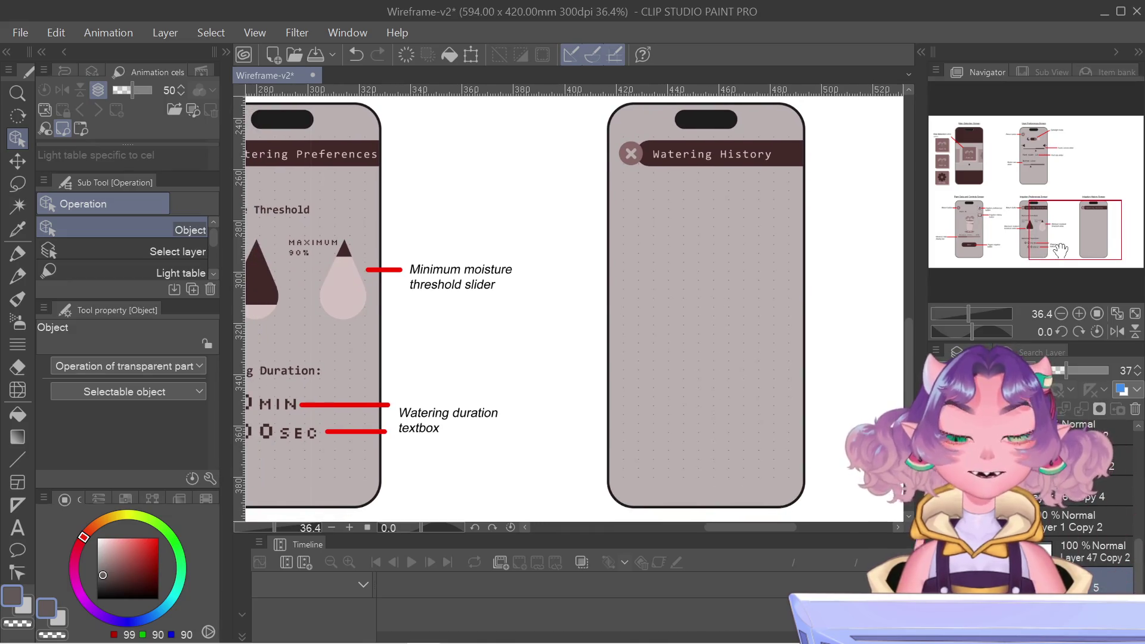
pyautogui.moveTo(1060, 249); pyautogui.dragTo(1064, 249)
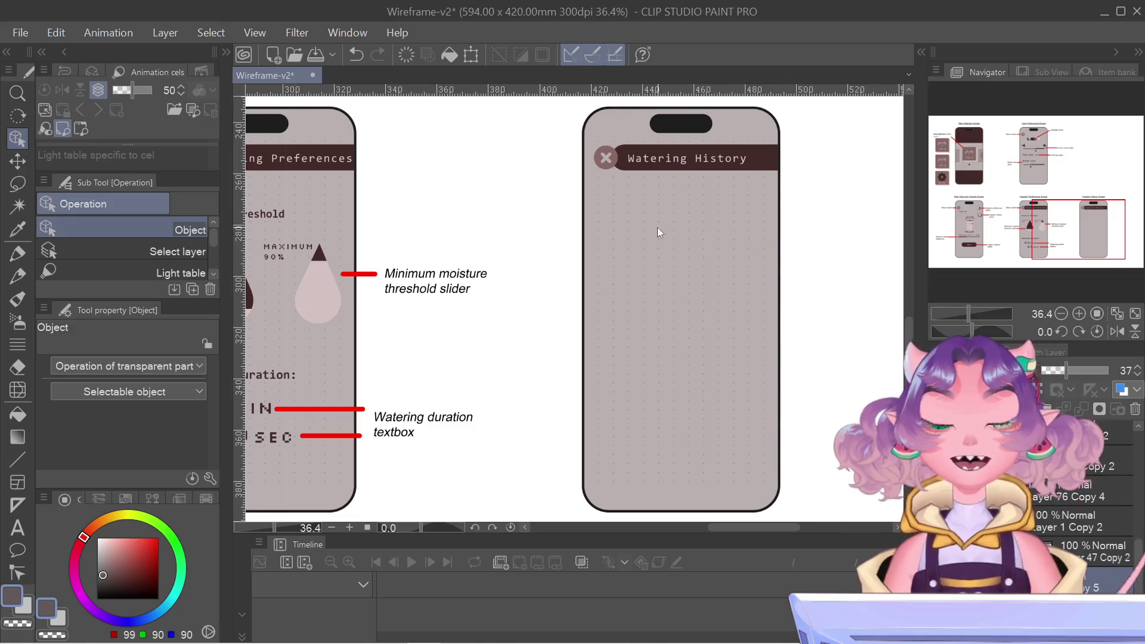
pyautogui.scroll(-1, 656, 235)
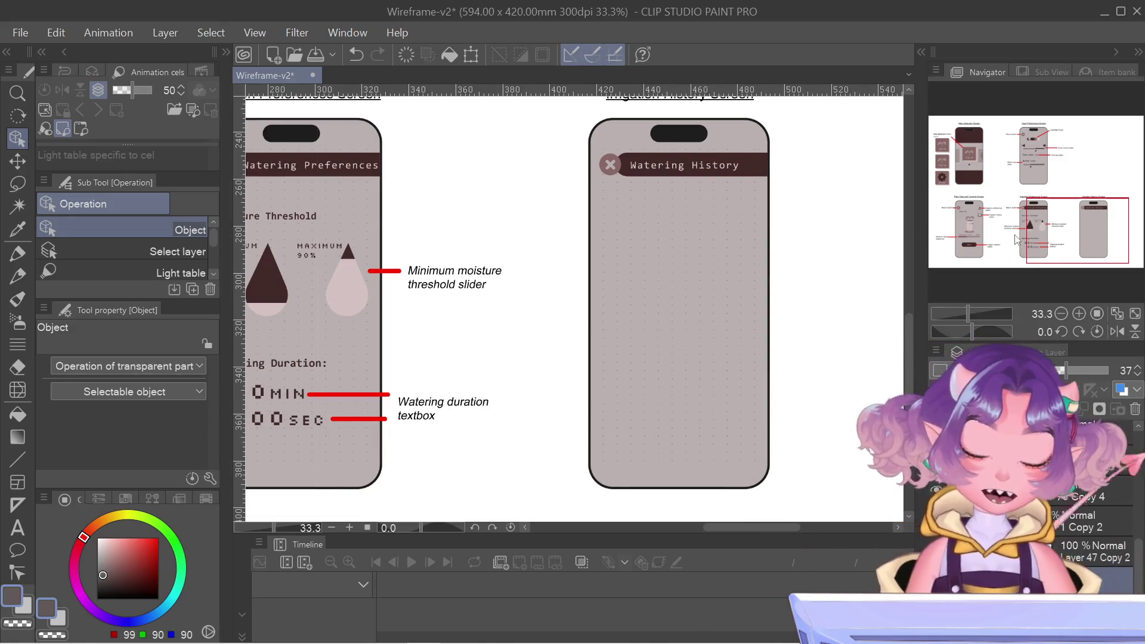
pyautogui.click(1014, 228)
pyautogui.moveTo(1014, 229); pyautogui.dragTo(1071, 225)
pyautogui.scroll(-3, 1073, 507)
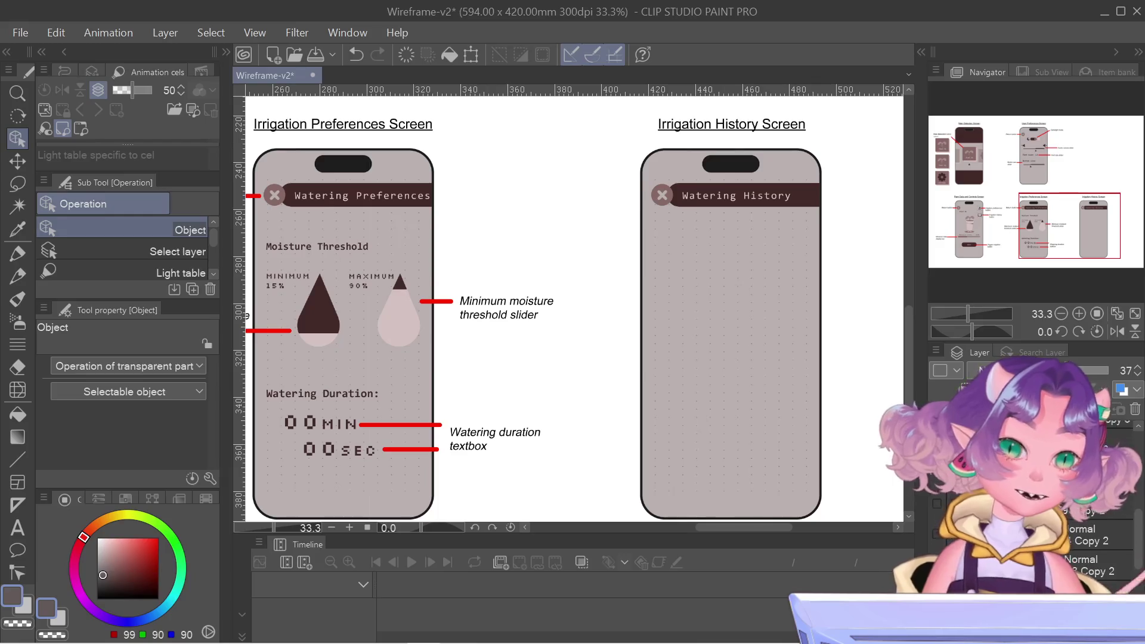
# - Deselect the Irrigation History Screen title and switch to the Rectangle selection sub tool
pyautogui.click(731, 124)
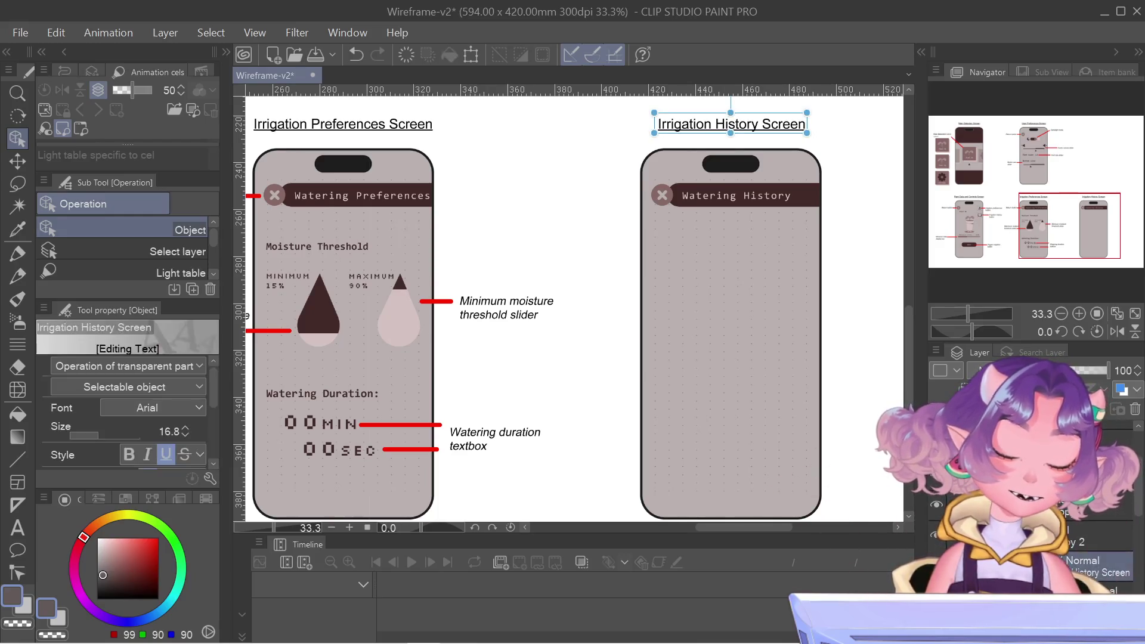
pyautogui.press('Escape')
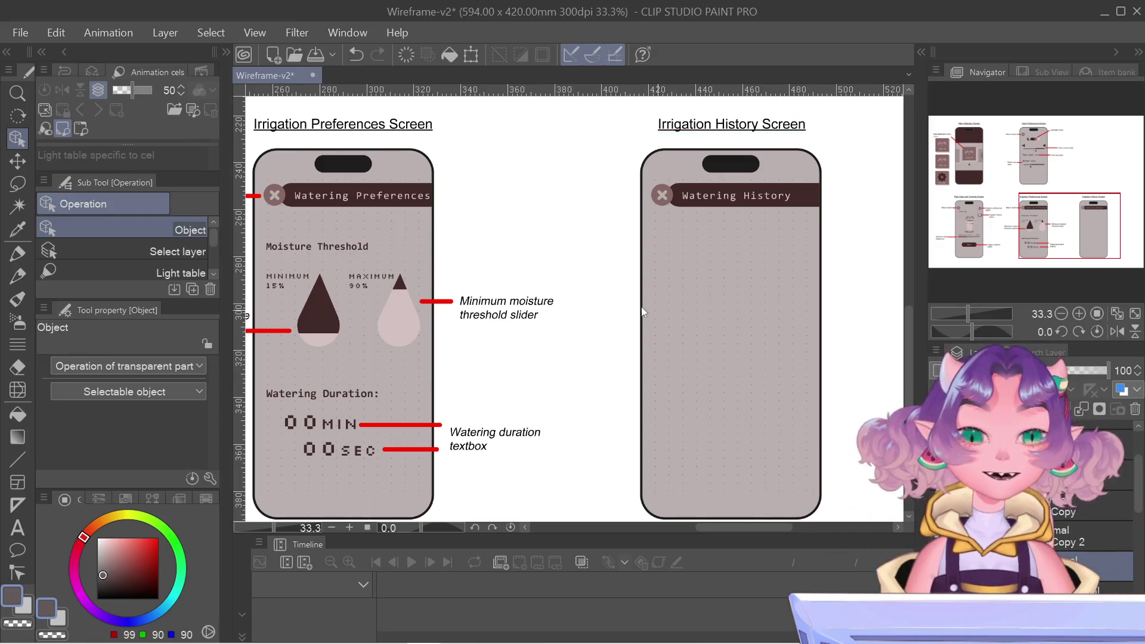
pyautogui.click(12, 190)
pyautogui.click(115, 230)
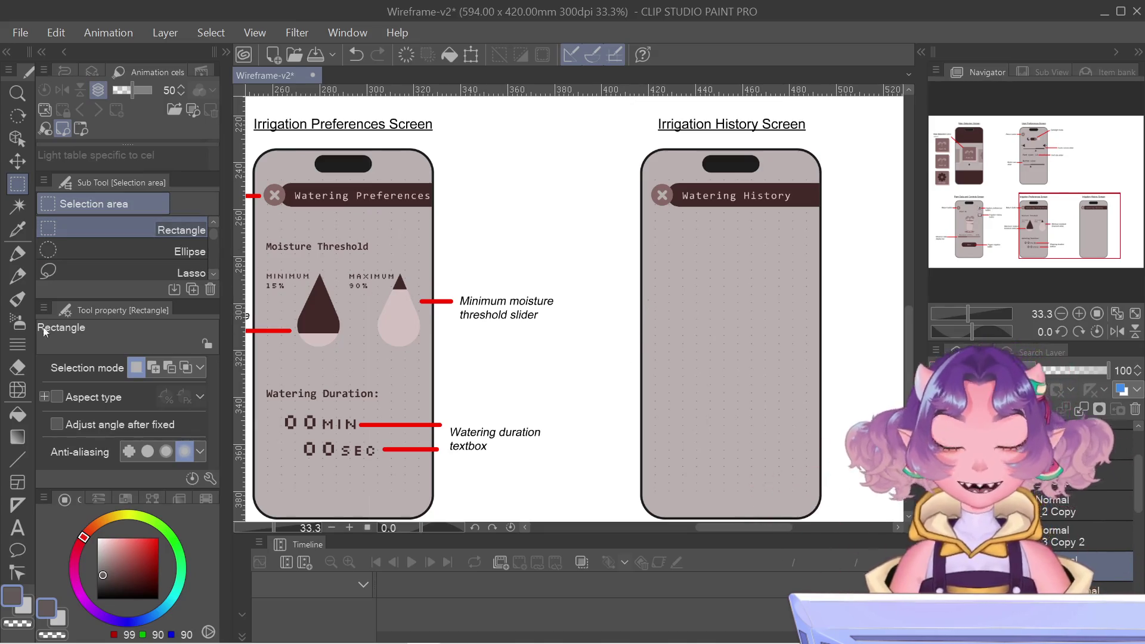
# - Pan the view up-left, pick the Ellipse selection shape, then switch to the Figure (Straight line) tool
pyautogui.scroll(-3, 153, 251)
pyautogui.scroll(-3, 152, 250)
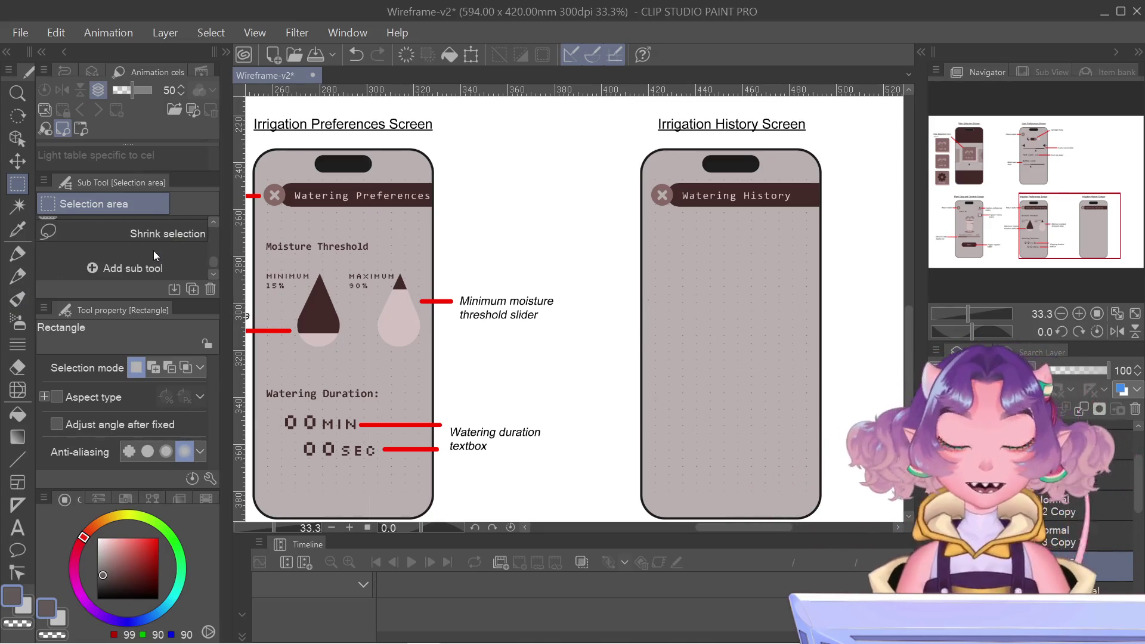
pyautogui.scroll(4, 155, 252)
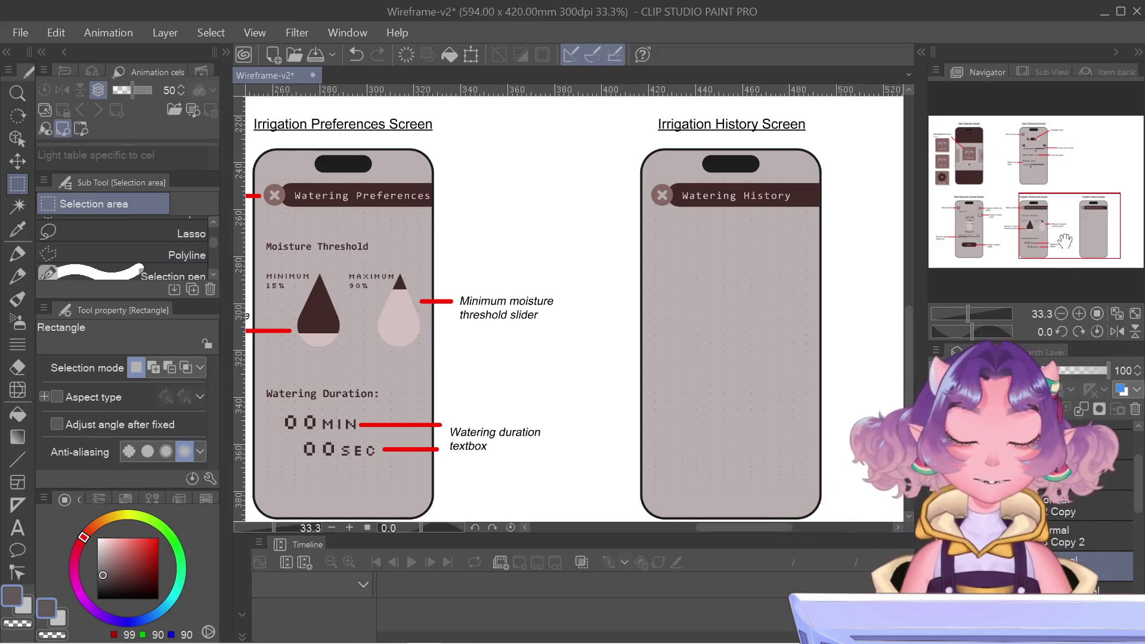
pyautogui.moveTo(1065, 240); pyautogui.dragTo(1063, 235)
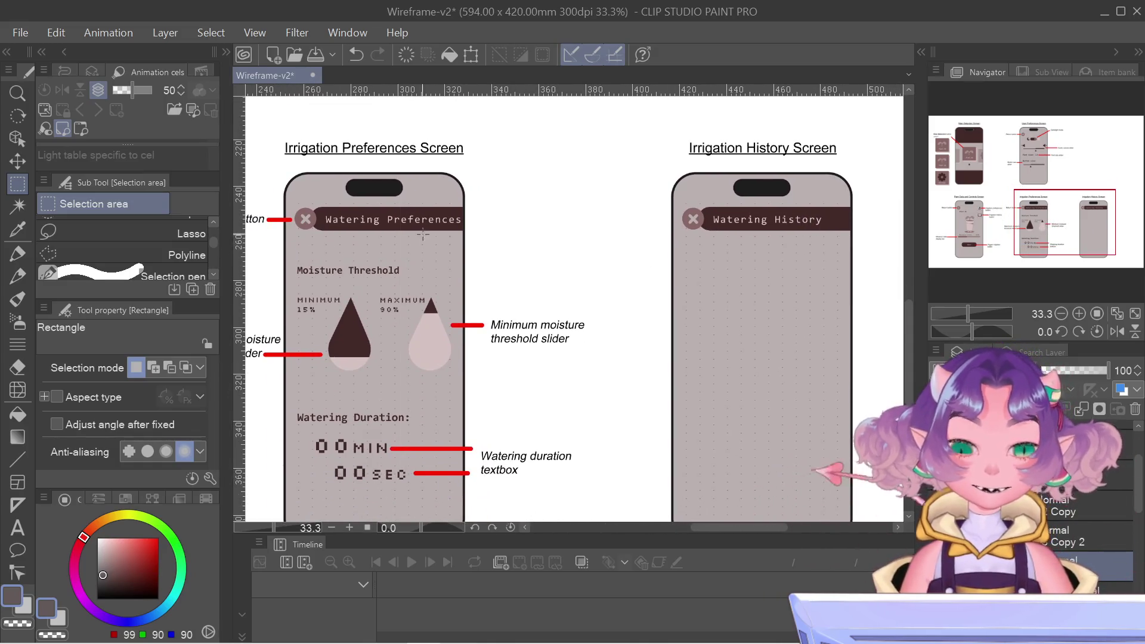
pyautogui.scroll(2, 118, 245)
pyautogui.click(119, 247)
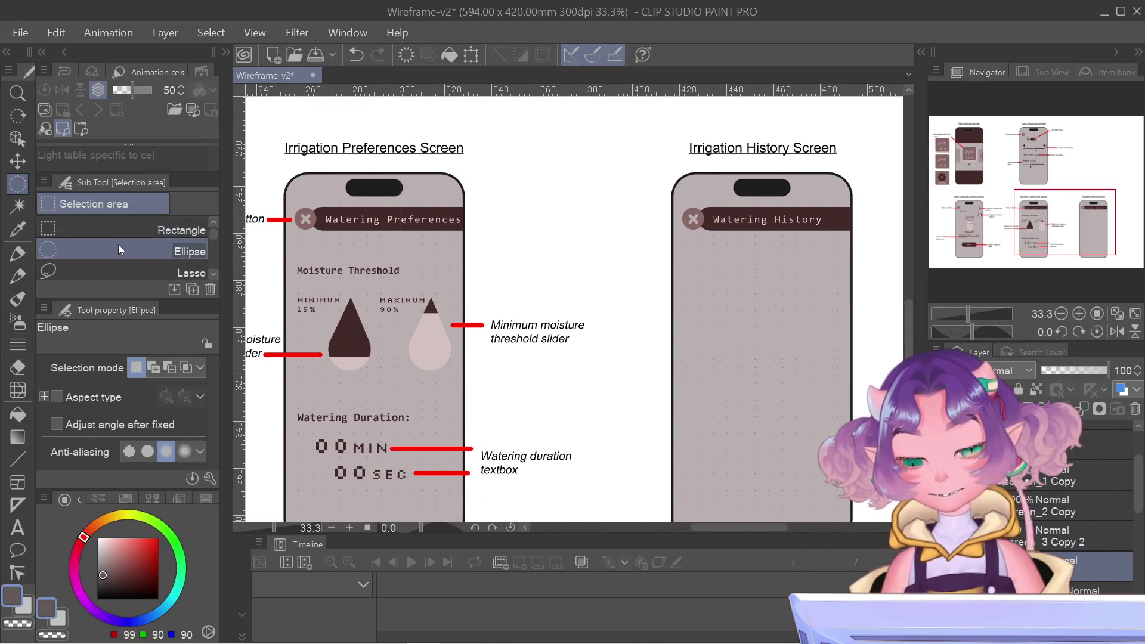
pyautogui.click(16, 464)
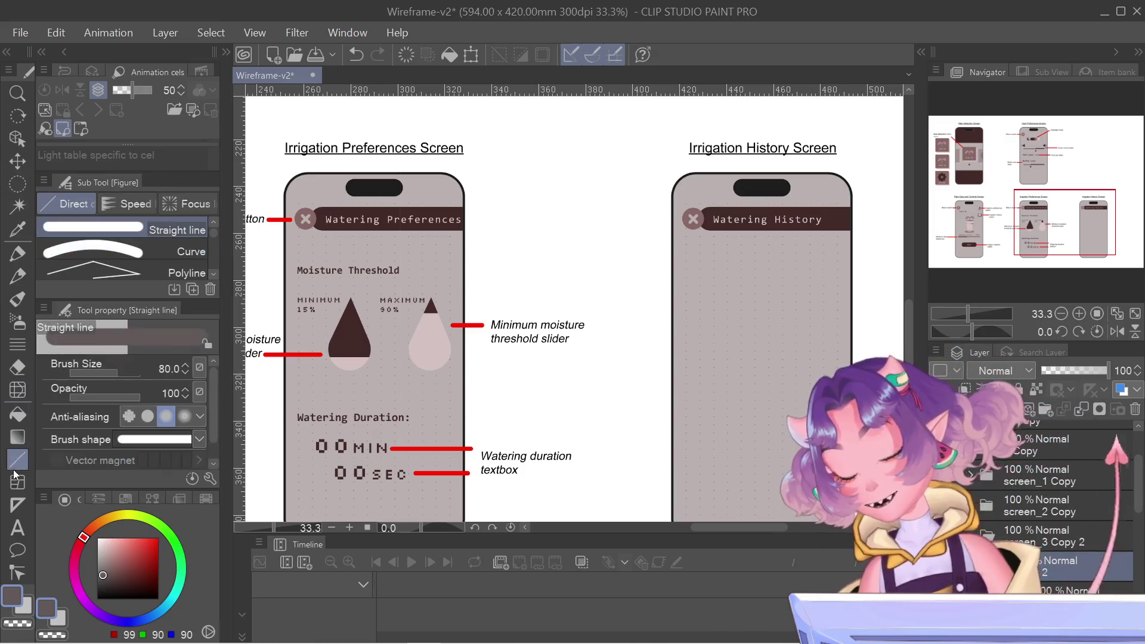
# - Choose the Rectangle sub tool of the Figure tool
pyautogui.scroll(-2, 82, 271)
pyautogui.scroll(-2, 82, 271)
pyautogui.scroll(-2, 81, 270)
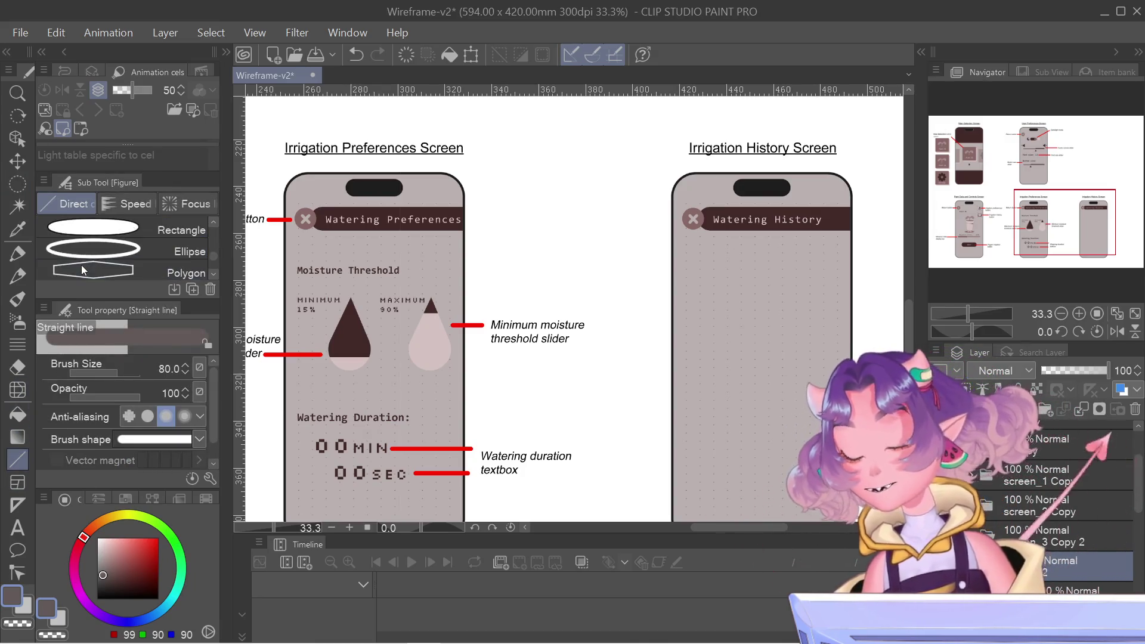
pyautogui.moveTo(81, 265); pyautogui.dragTo(100, 253)
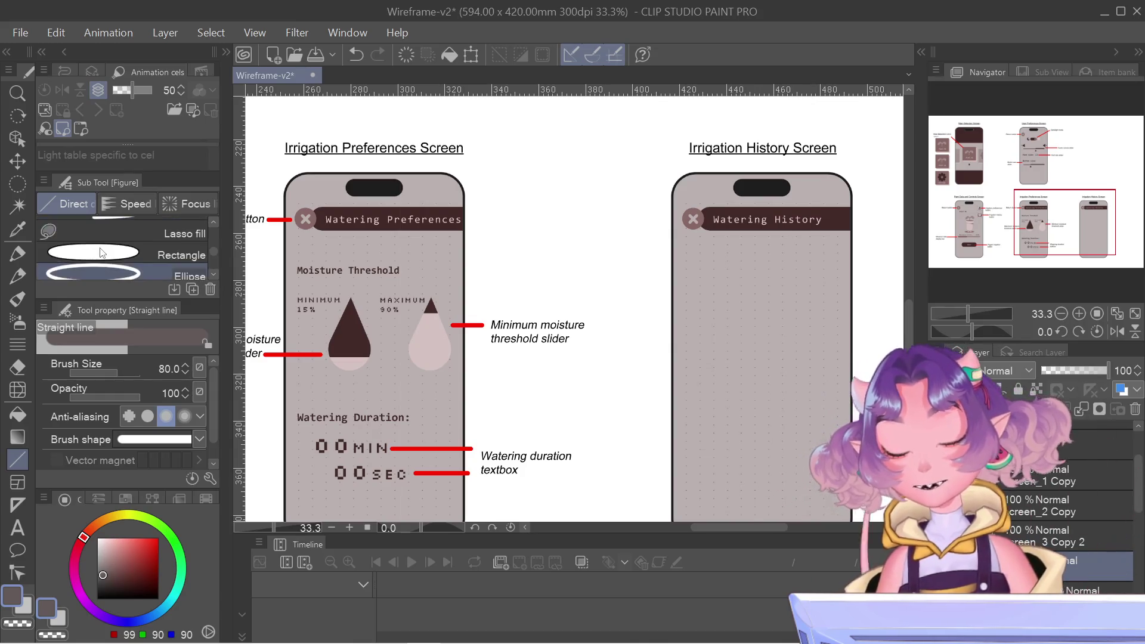
pyautogui.scroll(5, 102, 253)
pyautogui.scroll(-2, 102, 252)
pyautogui.scroll(1, 101, 253)
pyautogui.scroll(1, 101, 252)
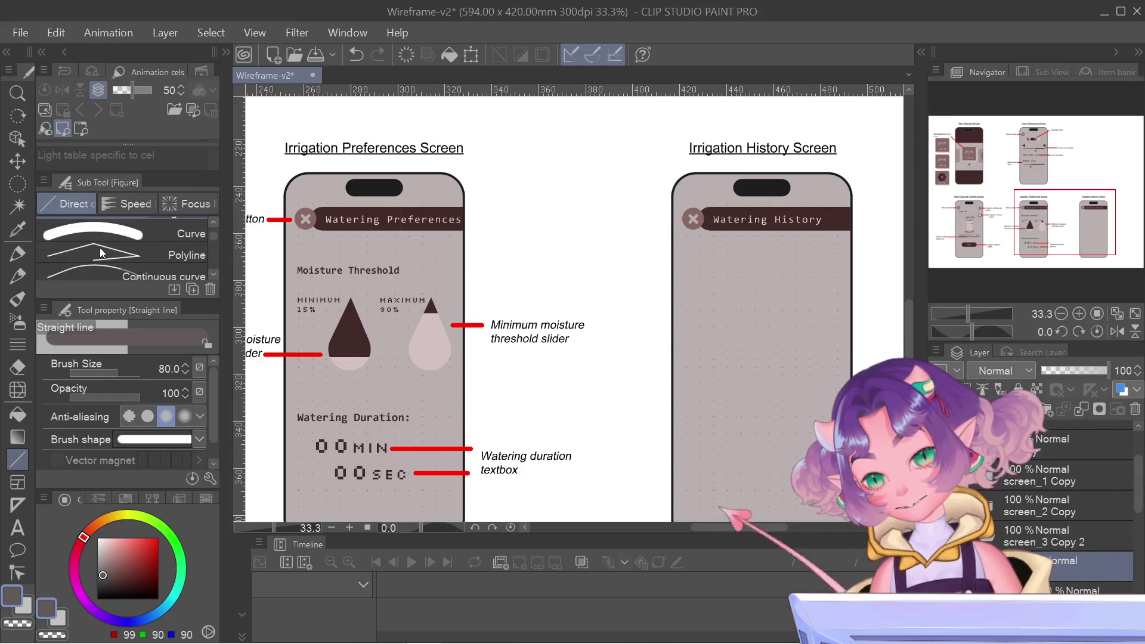
pyautogui.scroll(-2, 99, 249)
pyautogui.scroll(2, 100, 250)
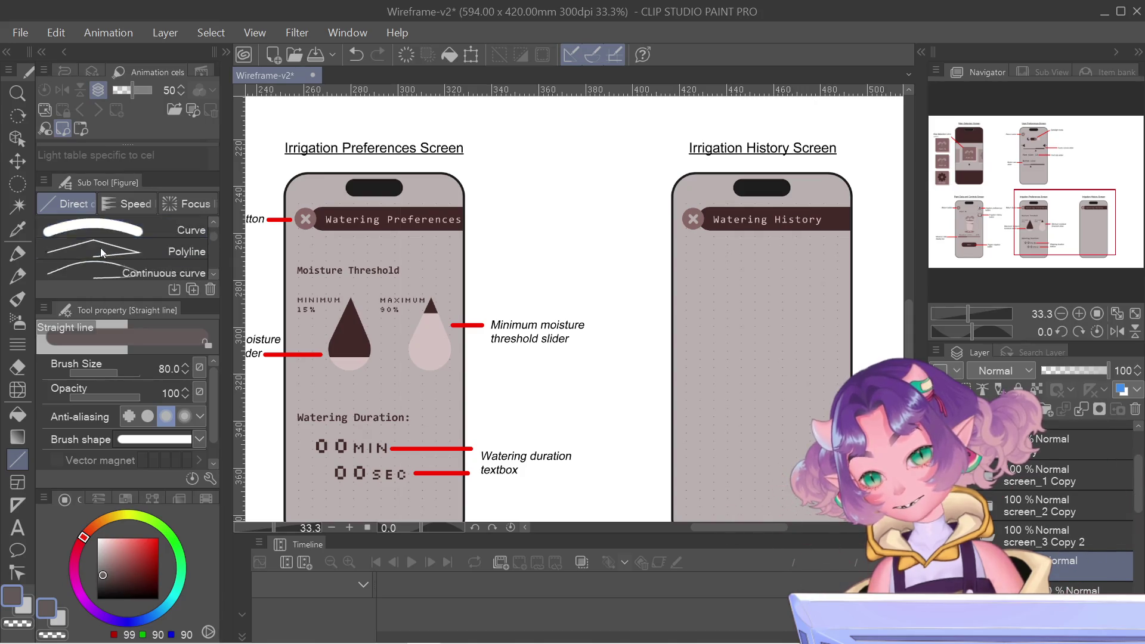
pyautogui.scroll(-2, 100, 250)
pyautogui.scroll(-1, 101, 250)
pyautogui.scroll(-1, 100, 248)
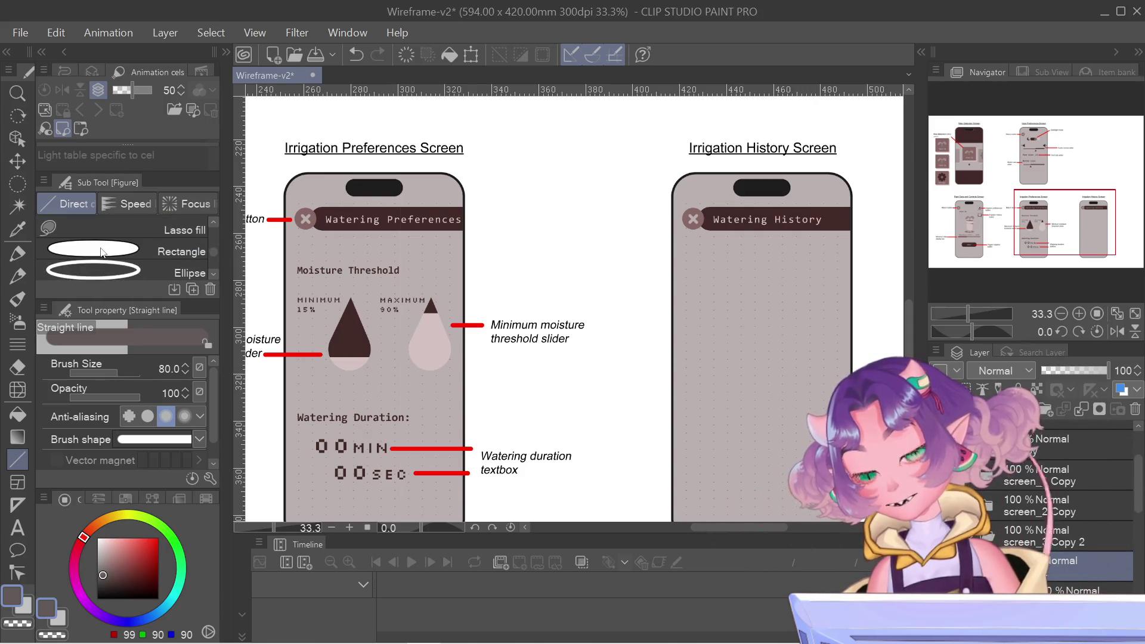
pyautogui.click(100, 250)
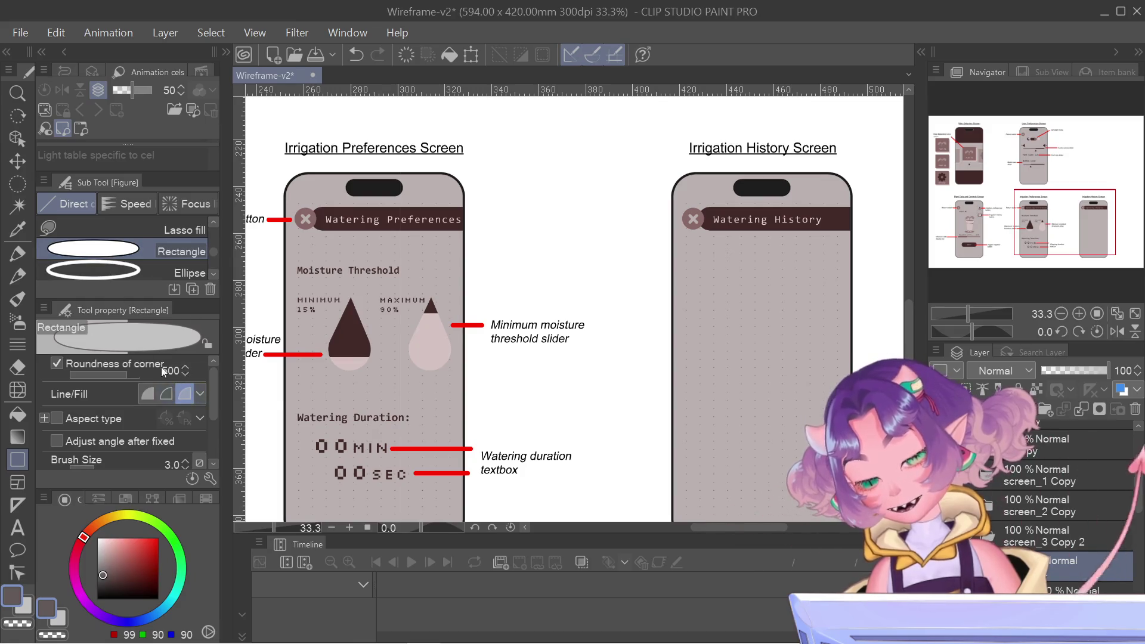
# - Draw a trial rounded rectangle in the Watering History phone, undo it, and check roundness 500
pyautogui.moveTo(701, 258); pyautogui.dragTo(792, 406)
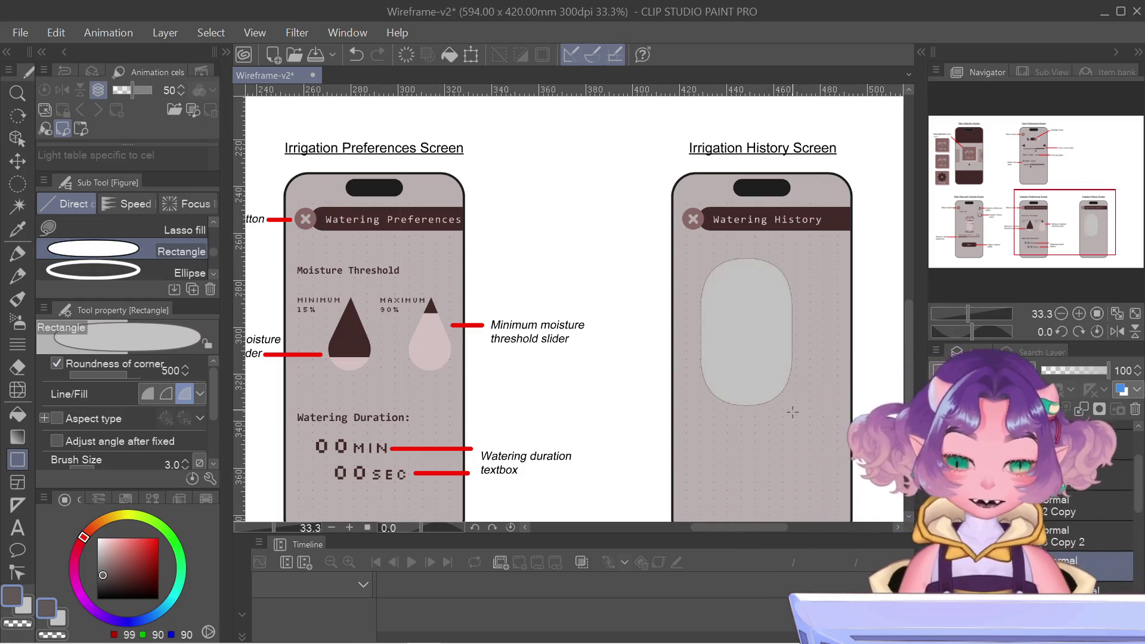
pyautogui.hotkey('ctrl', 'z')
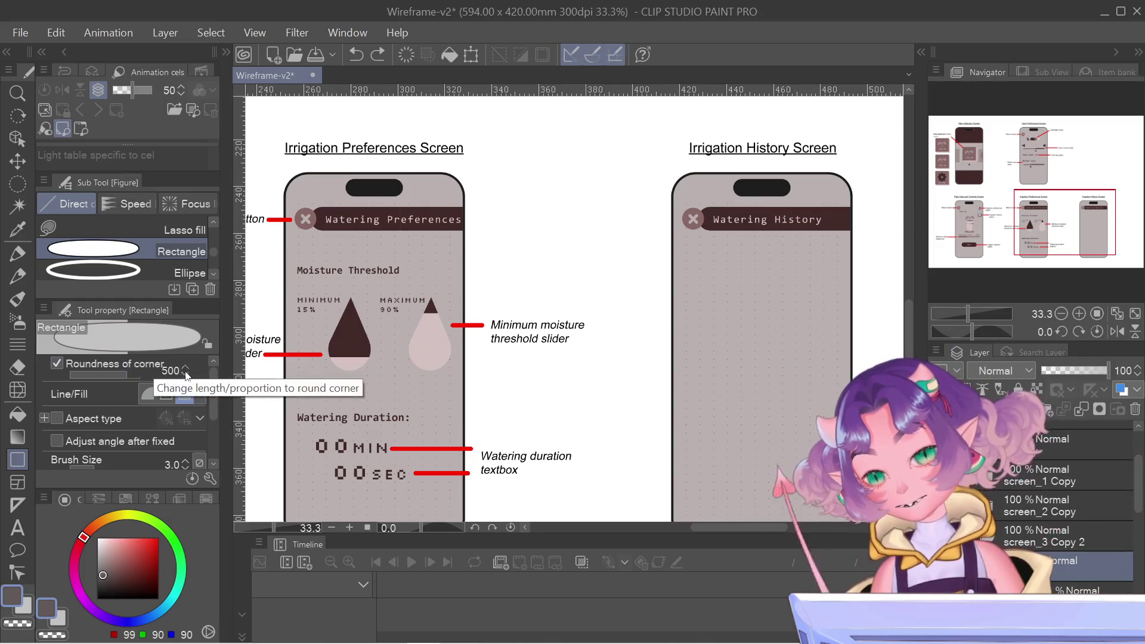
pyautogui.click(168, 370)
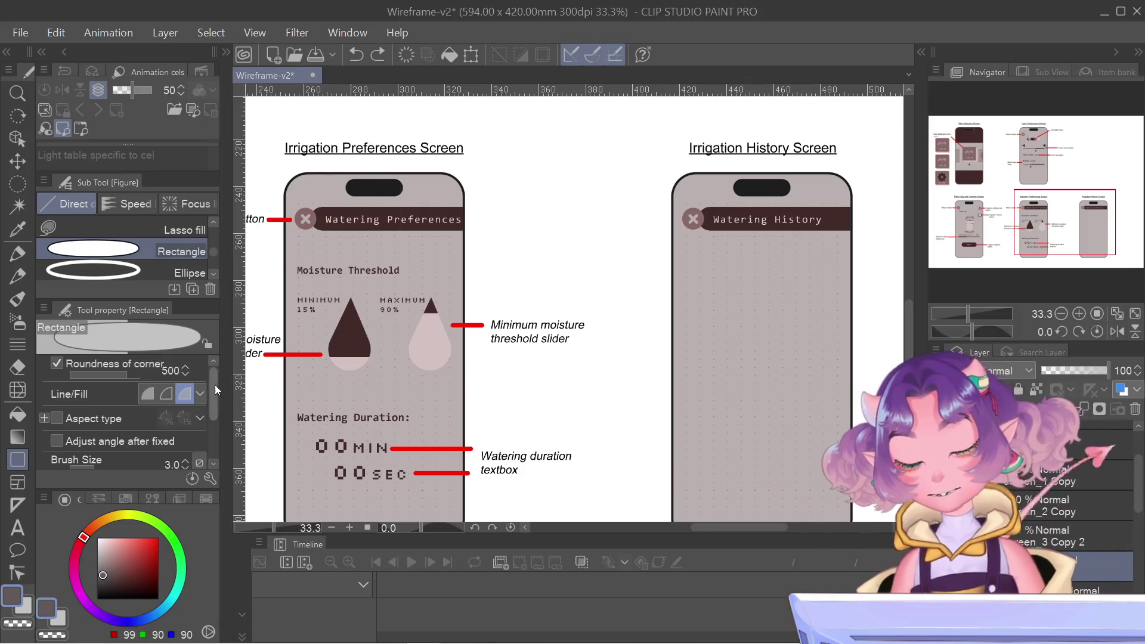
pyautogui.moveTo(214, 406)
pyautogui.mouseDown()
pyautogui.moveTo(216, 428)
pyautogui.moveTo(211, 396)
pyautogui.mouseUp()
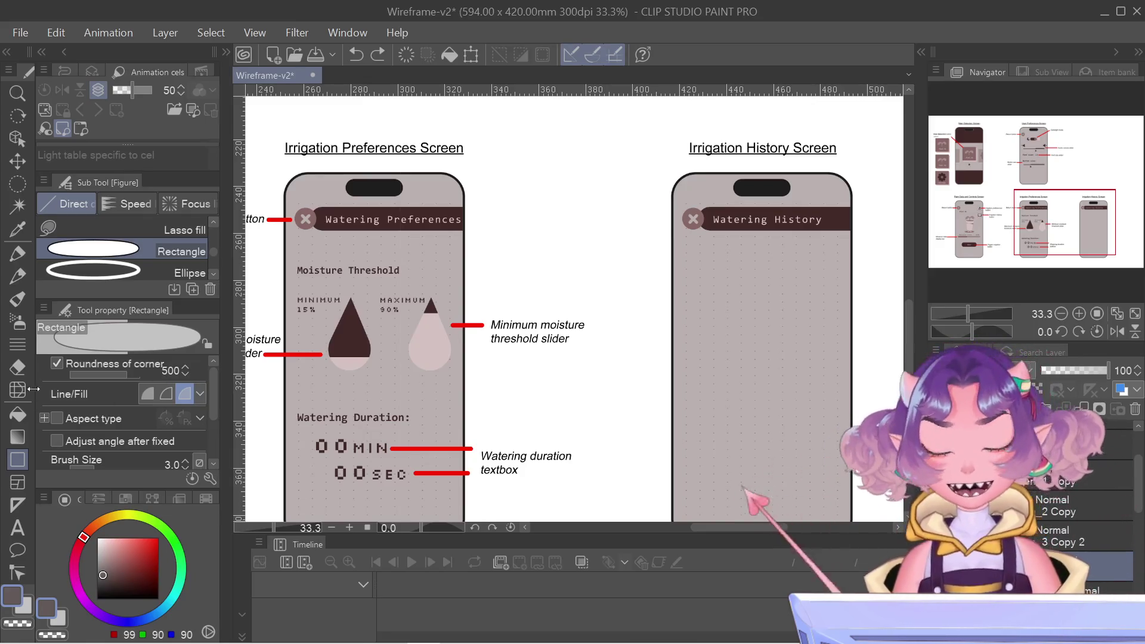
# - Change the rectangle's corner roundness to 100
pyautogui.click(171, 369)
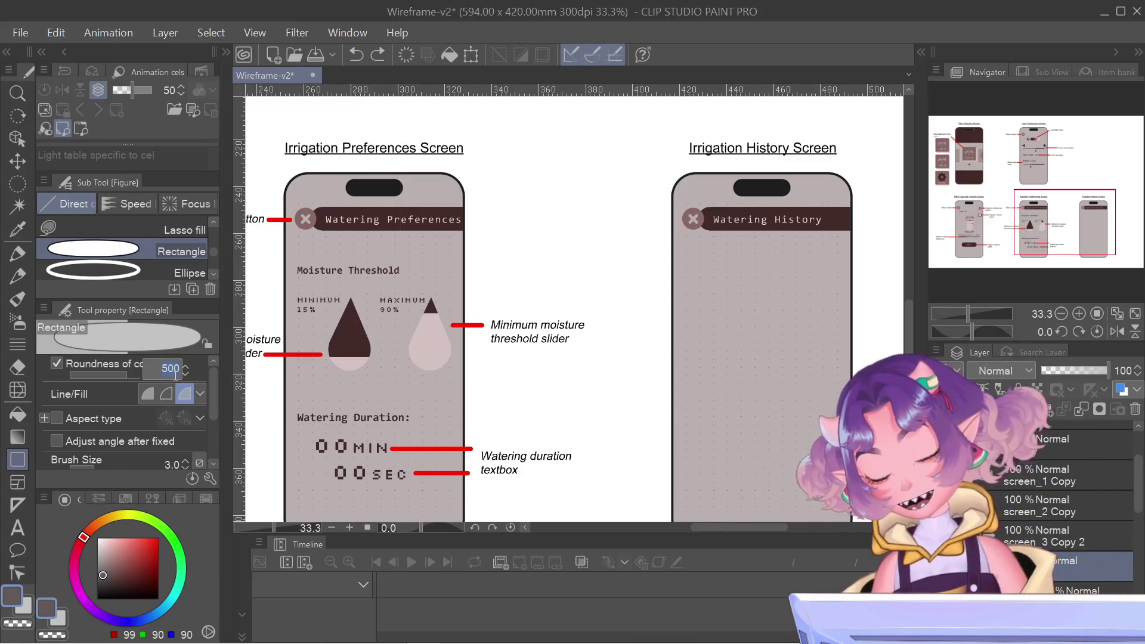
pyautogui.click(160, 373)
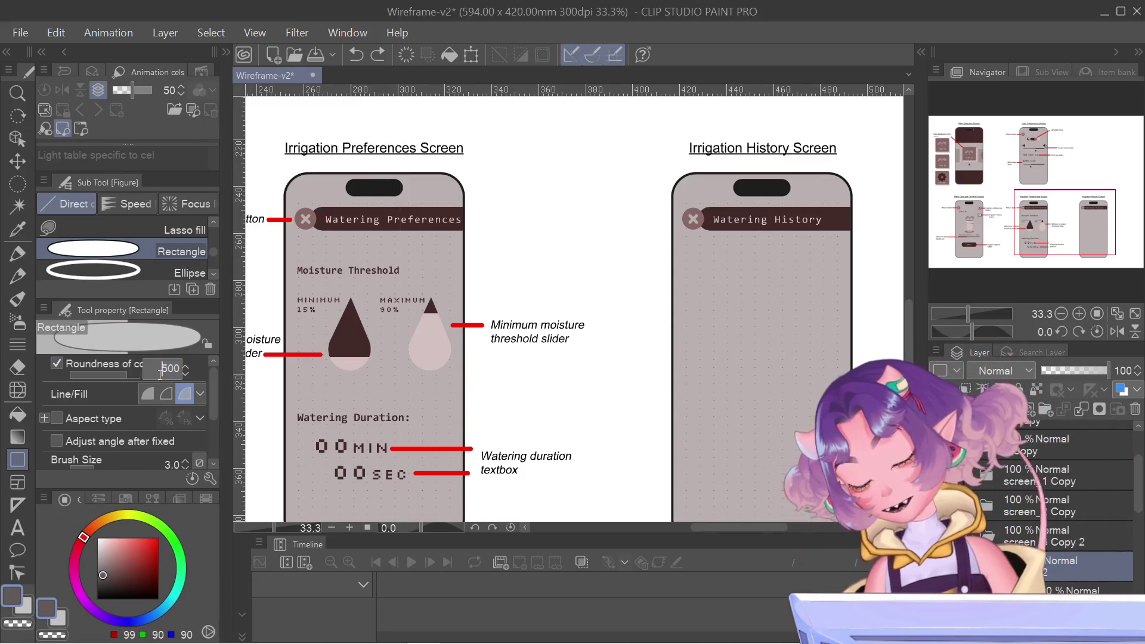
pyautogui.moveTo(160, 373); pyautogui.dragTo(225, 376)
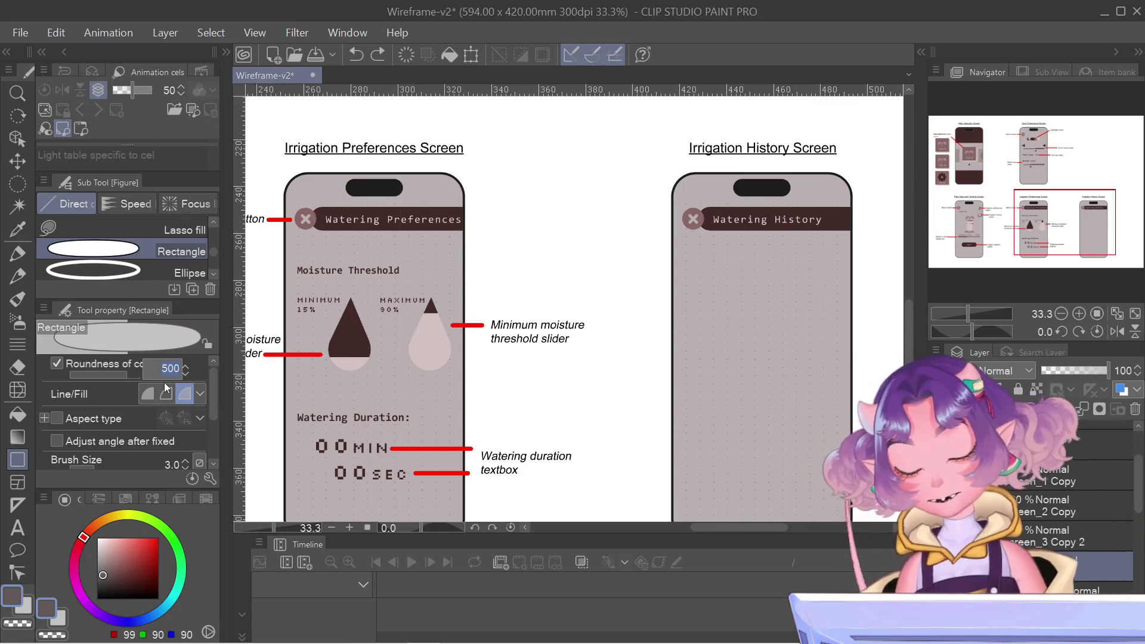
pyautogui.write('100')
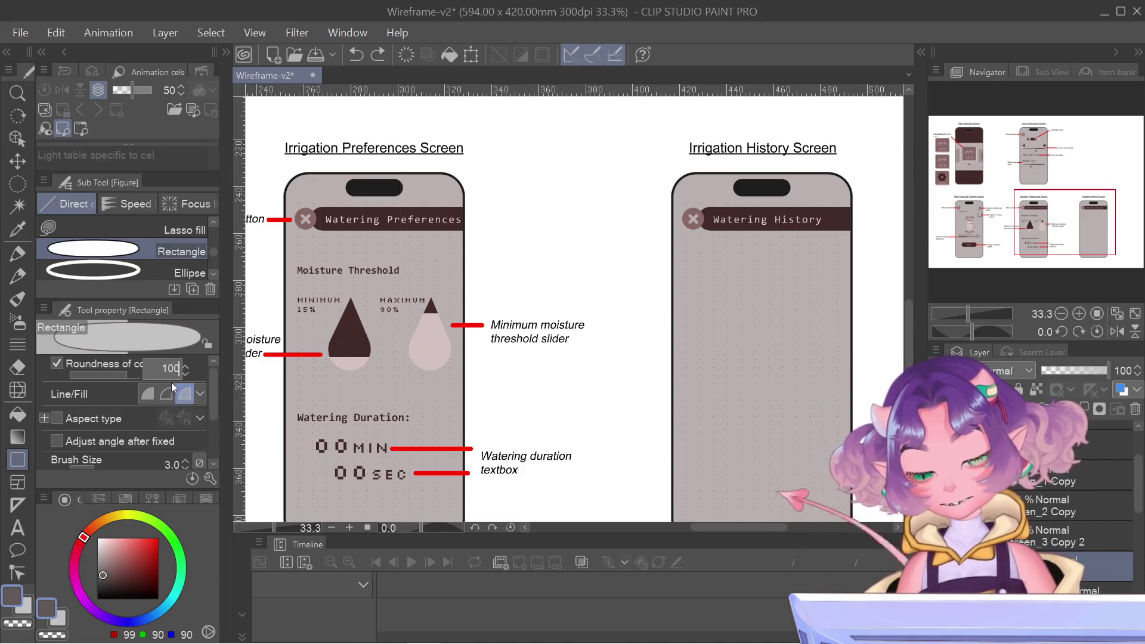
pyautogui.press('Return')
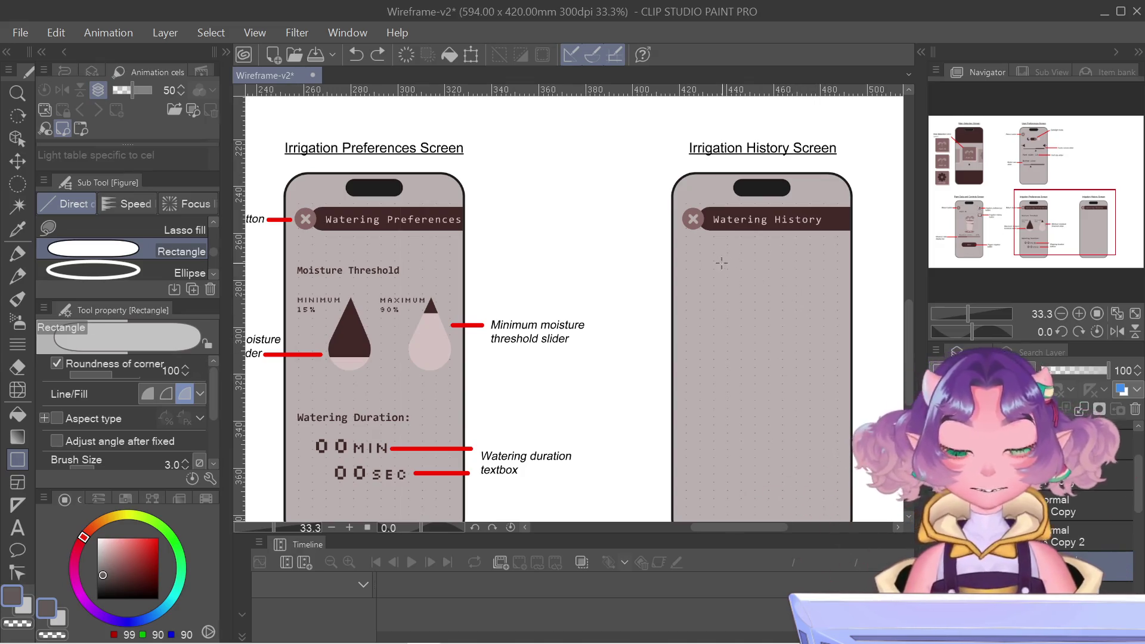
# - Draw a grey rounded panel inside the History phone and clip it to the layer below
pyautogui.moveTo(711, 262); pyautogui.dragTo(858, 524)
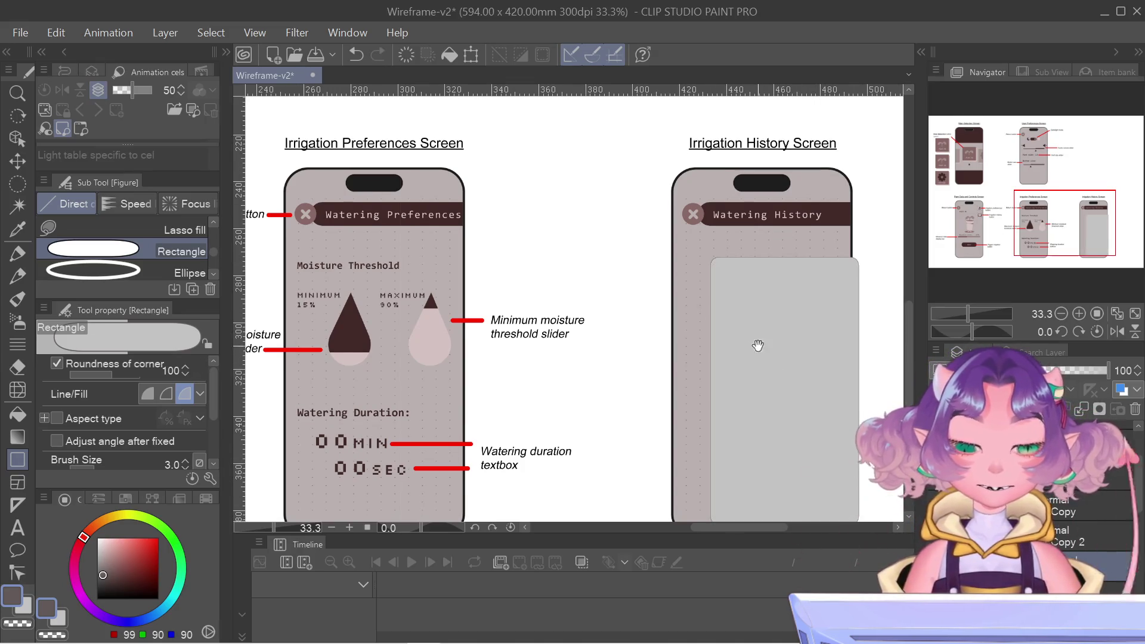
pyautogui.moveTo(758, 345); pyautogui.dragTo(732, 316)
pyautogui.hotkey('ctrl', 'z')
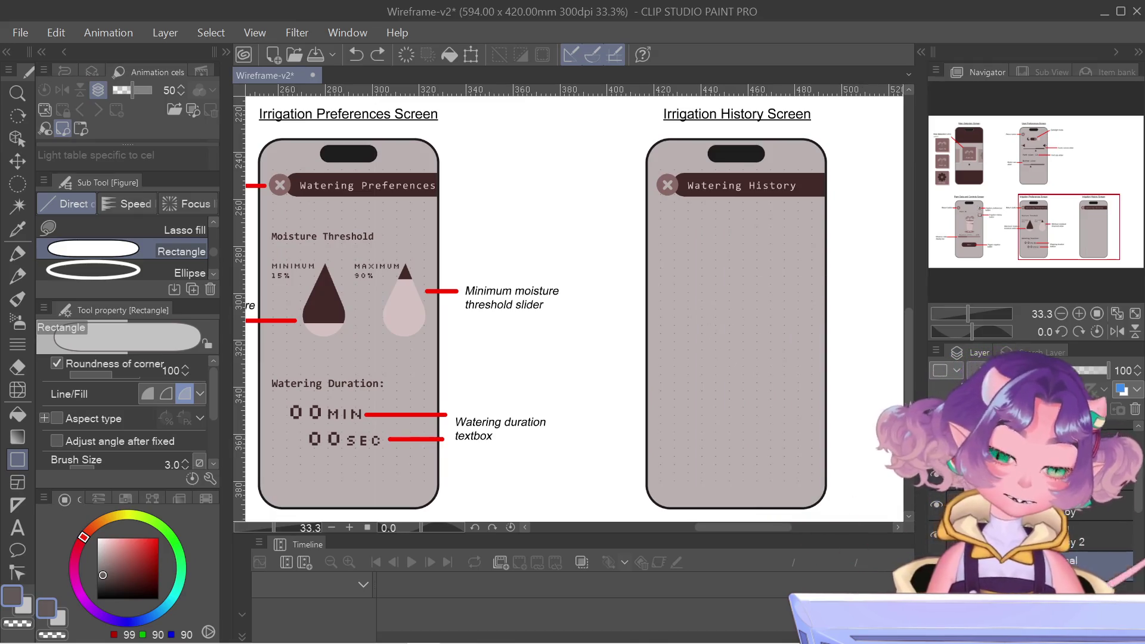
pyautogui.click(743, 254)
pyautogui.press('Return')
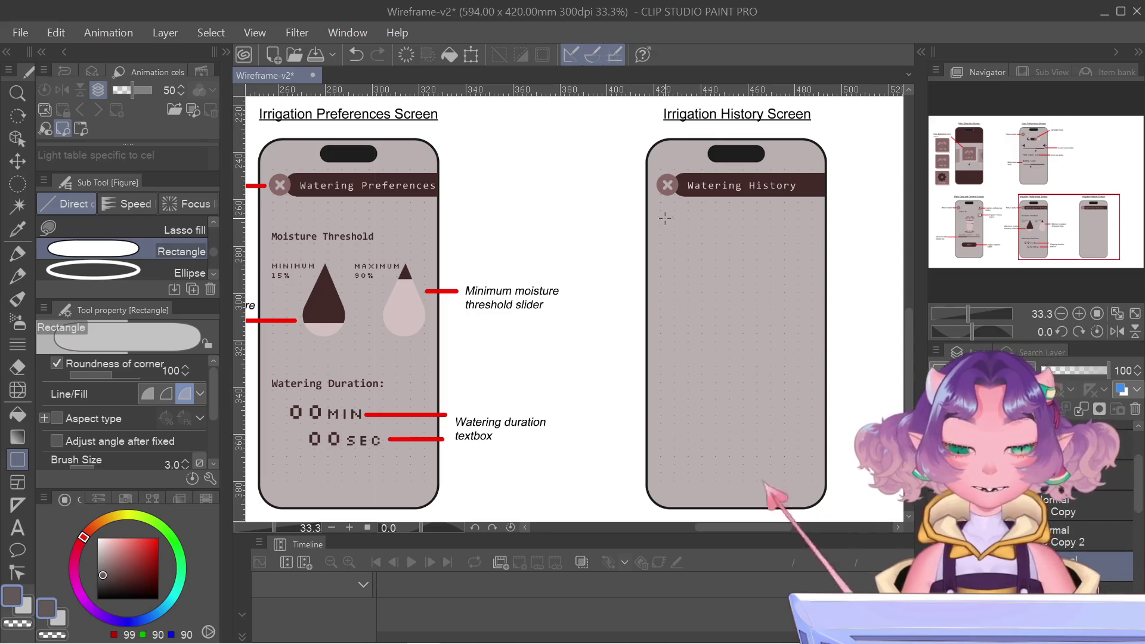
pyautogui.moveTo(664, 219); pyautogui.dragTo(829, 507)
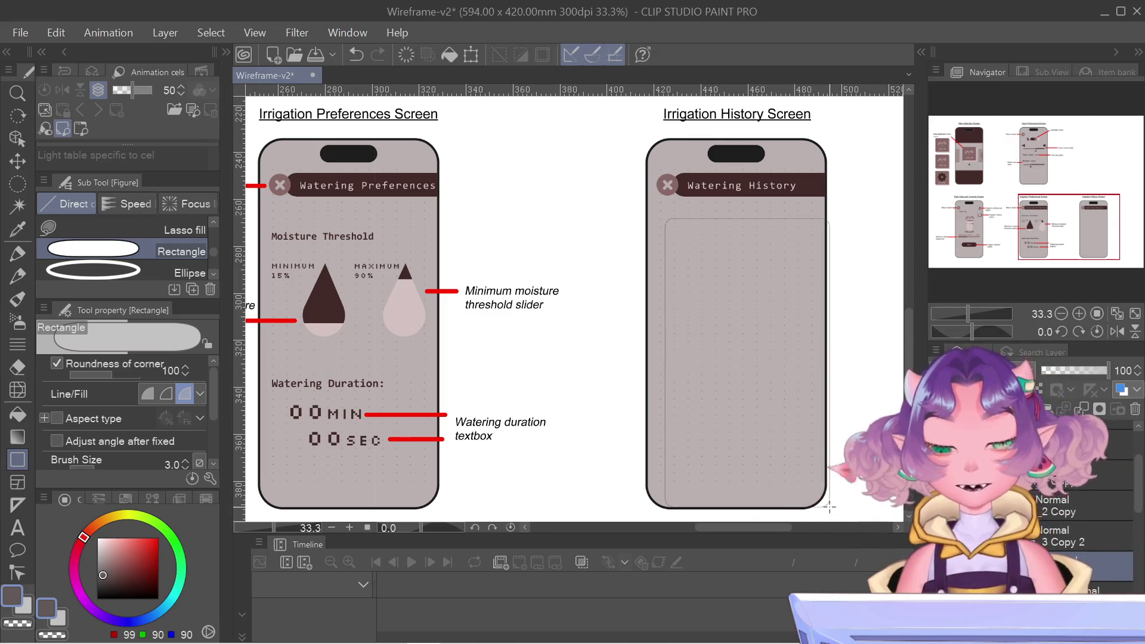
pyautogui.moveTo(829, 507); pyautogui.dragTo(834, 511)
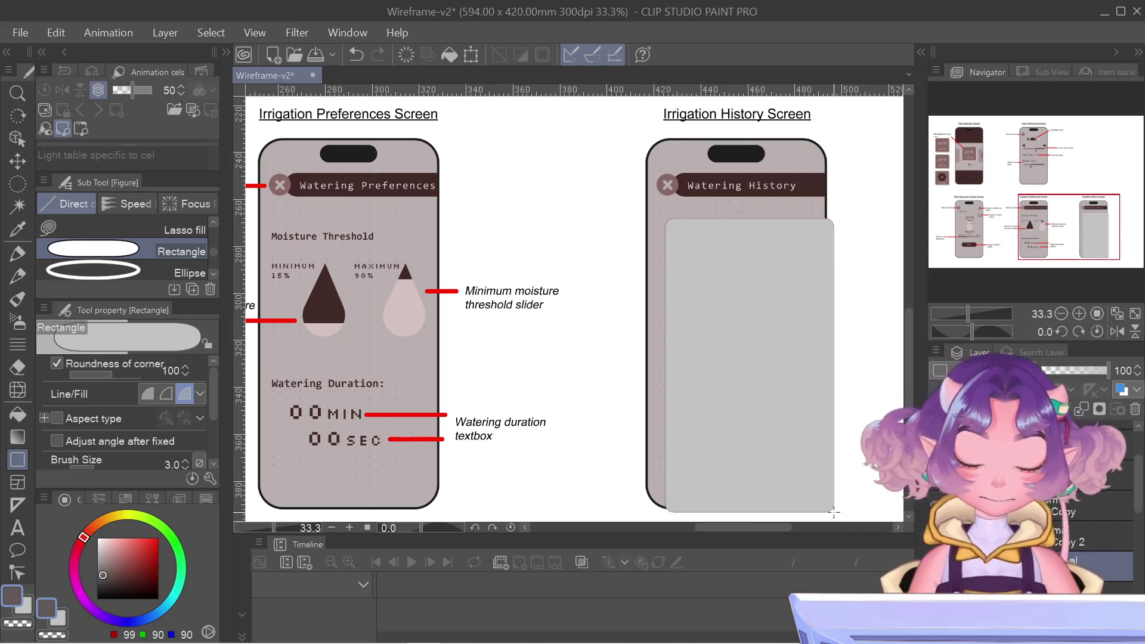
pyautogui.scroll(1, 1031, 537)
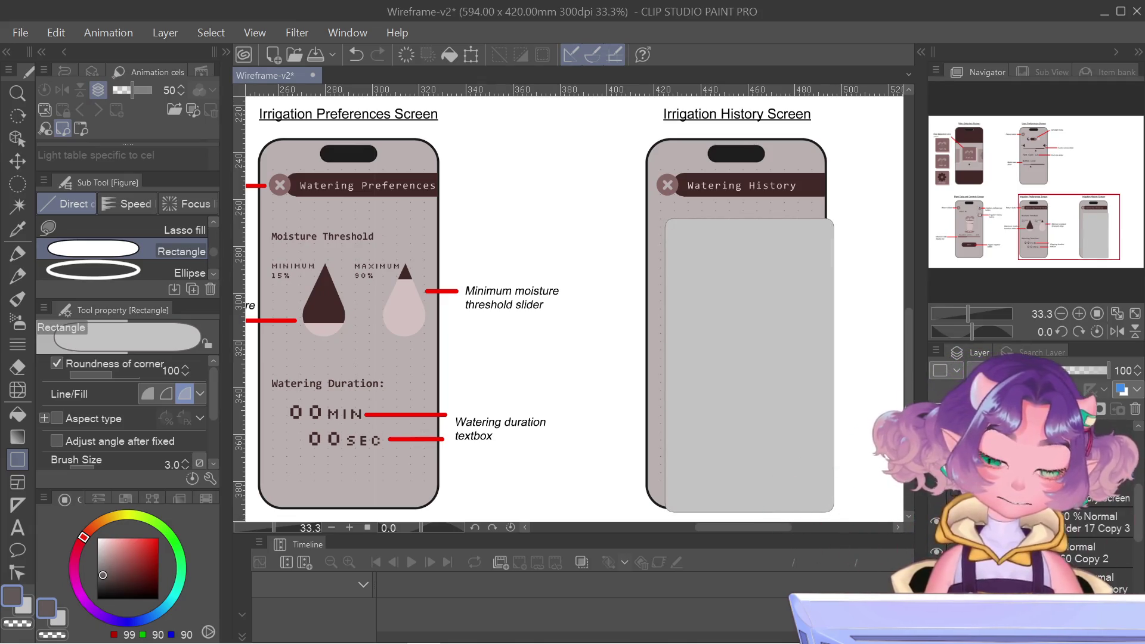
pyautogui.hotkey('ctrl', 'alt', 'g')
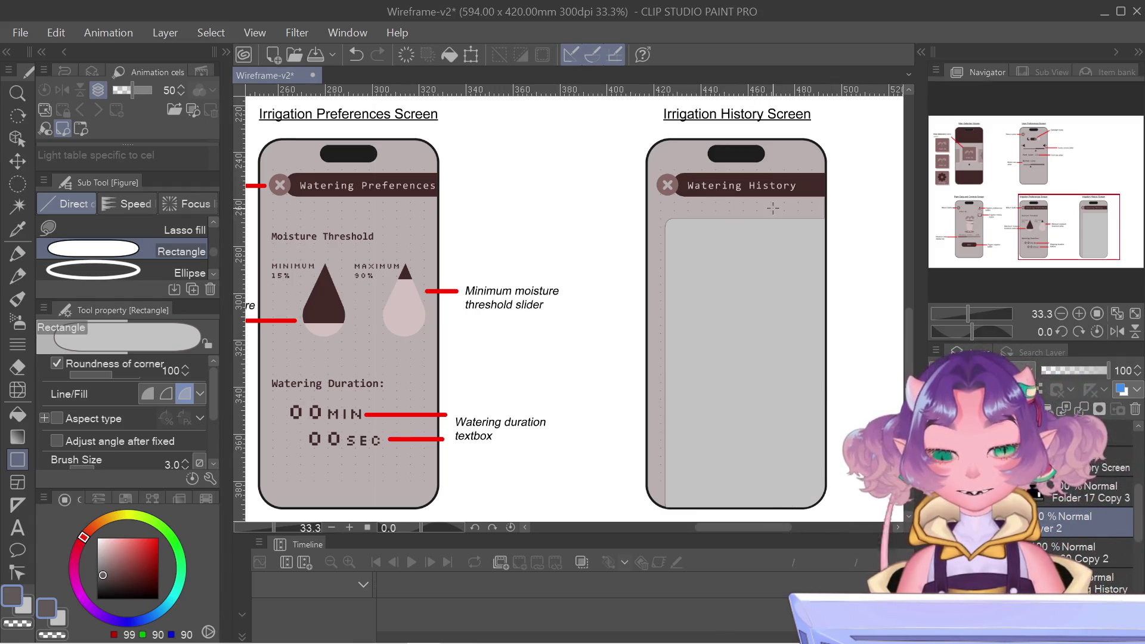
pyautogui.hotkey('ctrl', 't')
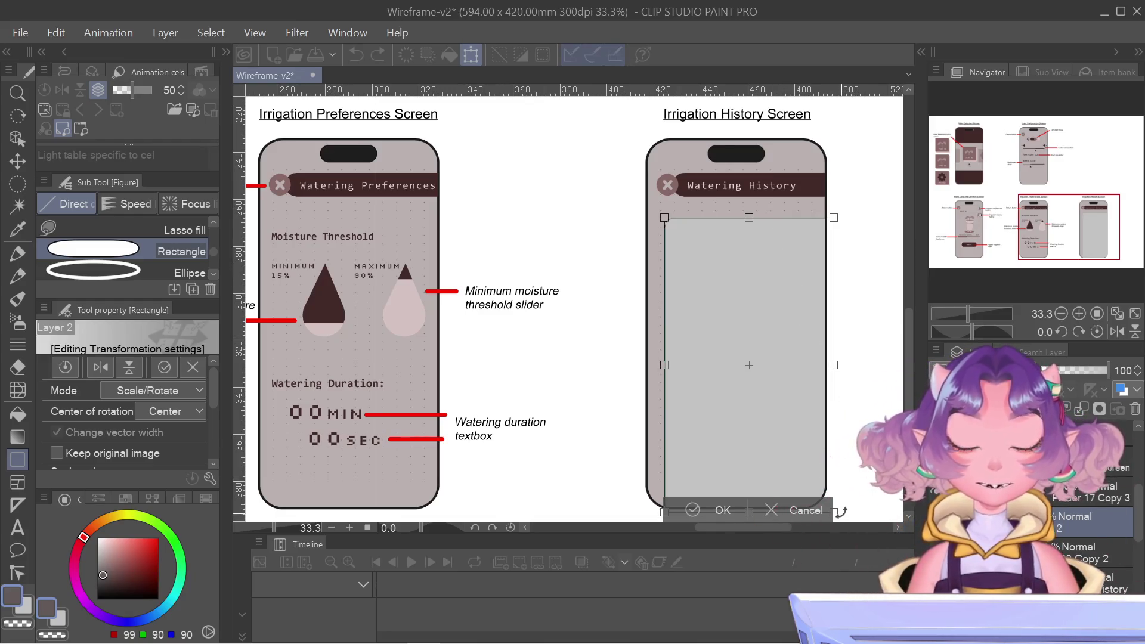
# - Enlarge the grey panel toward the bottom right, move it up and slightly left, and apply
pyautogui.moveTo(837, 511); pyautogui.dragTo(886, 569)
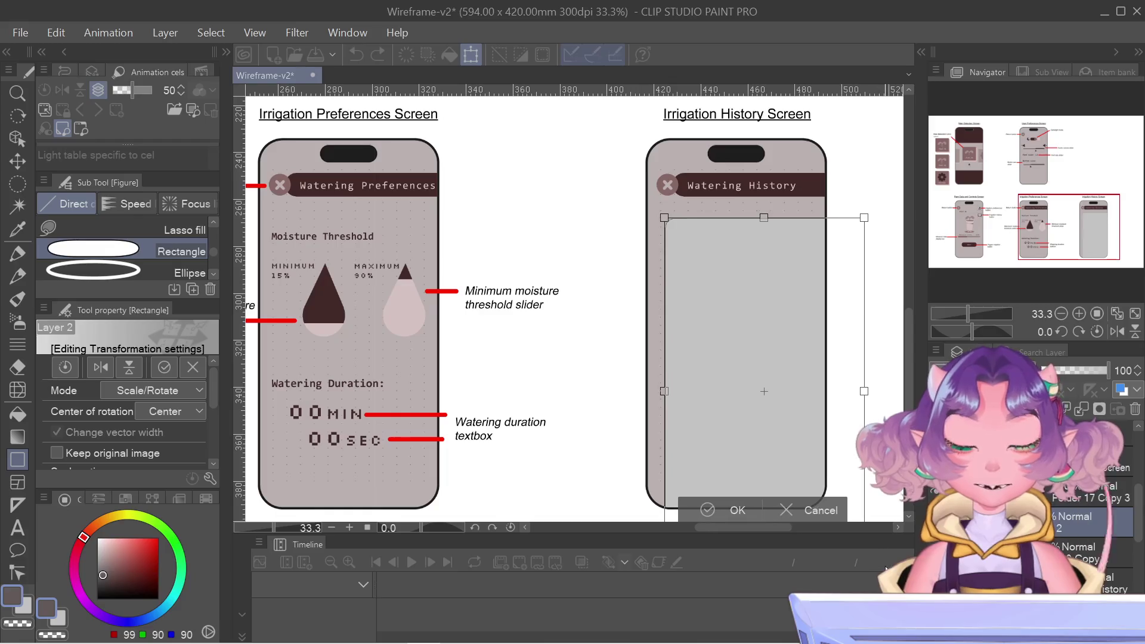
pyautogui.moveTo(799, 345); pyautogui.dragTo(797, 334)
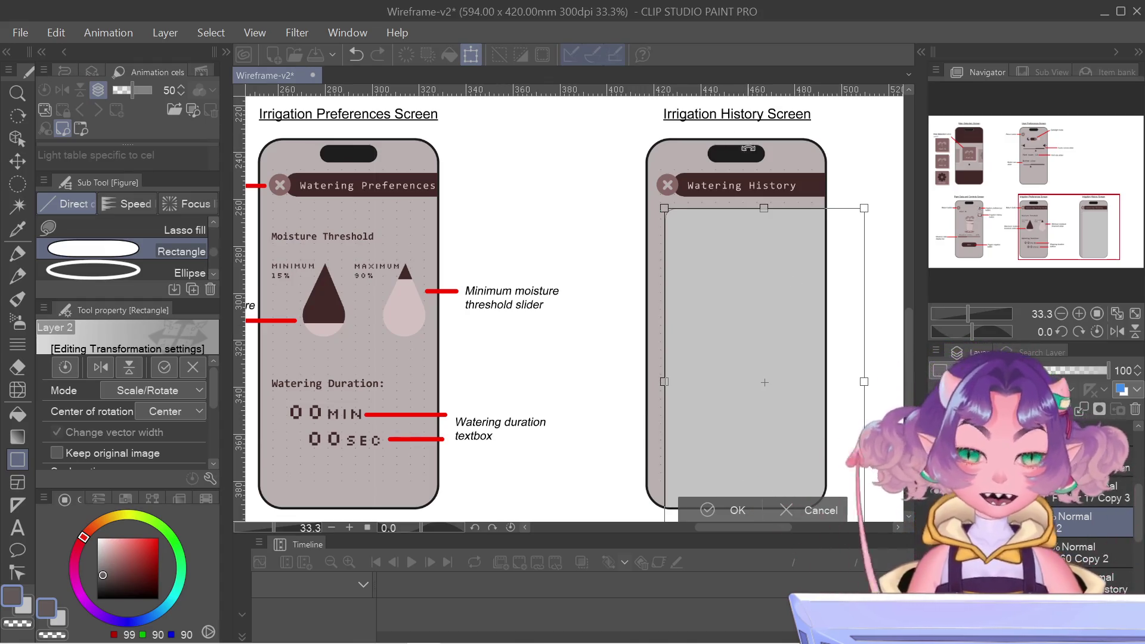
pyautogui.scroll(1, 754, 463)
pyautogui.scroll(1, 756, 465)
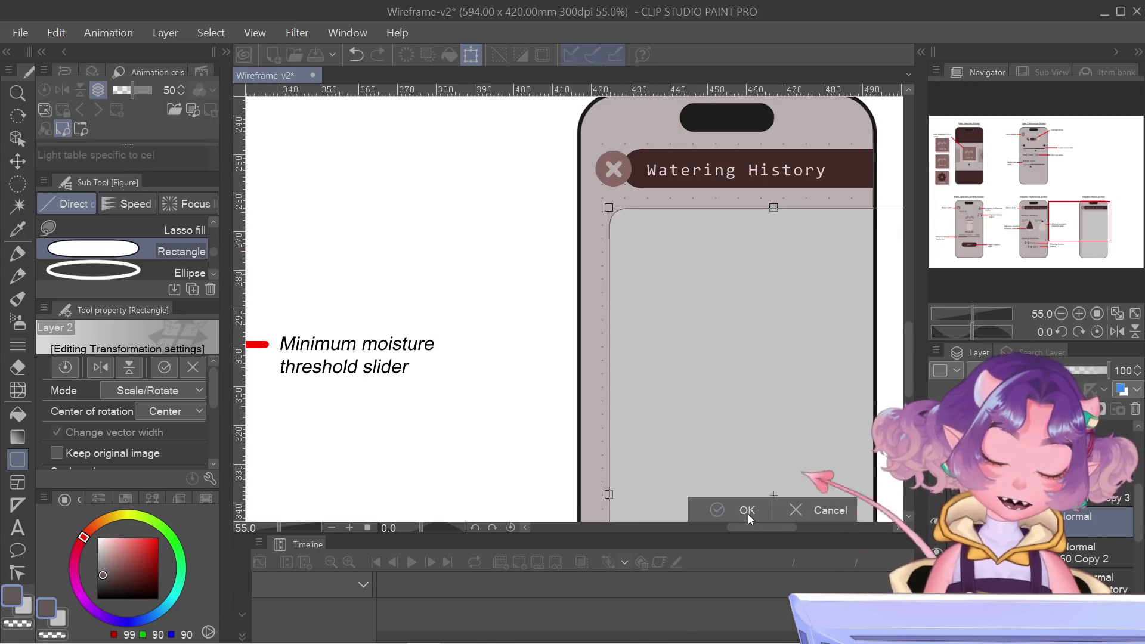
pyautogui.moveTo(805, 335); pyautogui.dragTo(797, 340)
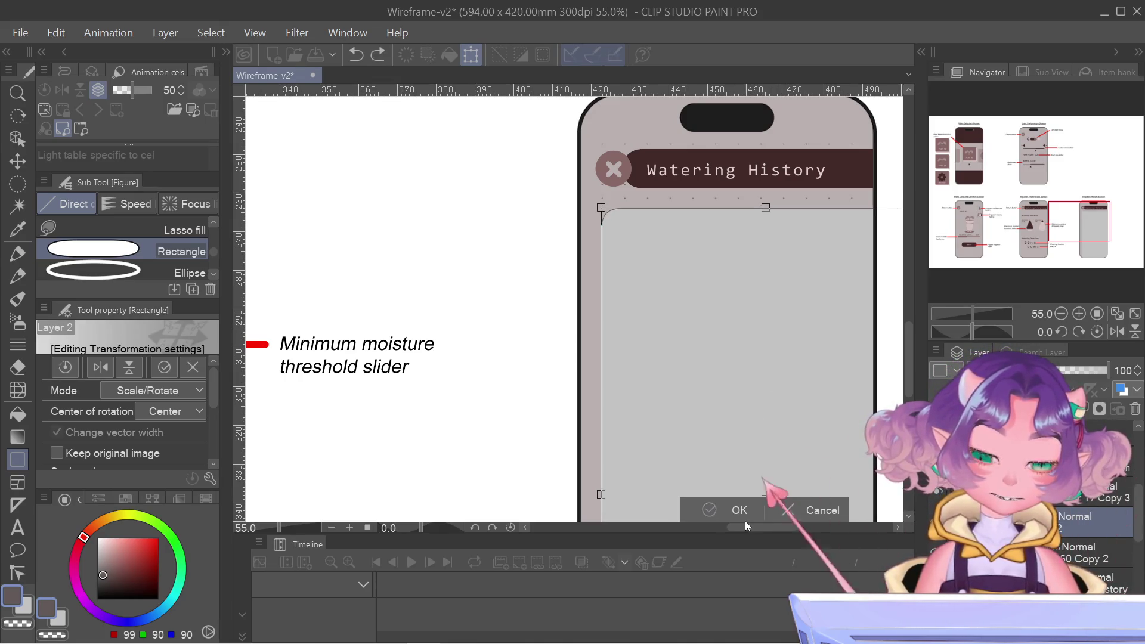
pyautogui.click(728, 513)
pyautogui.scroll(-1, 629, 384)
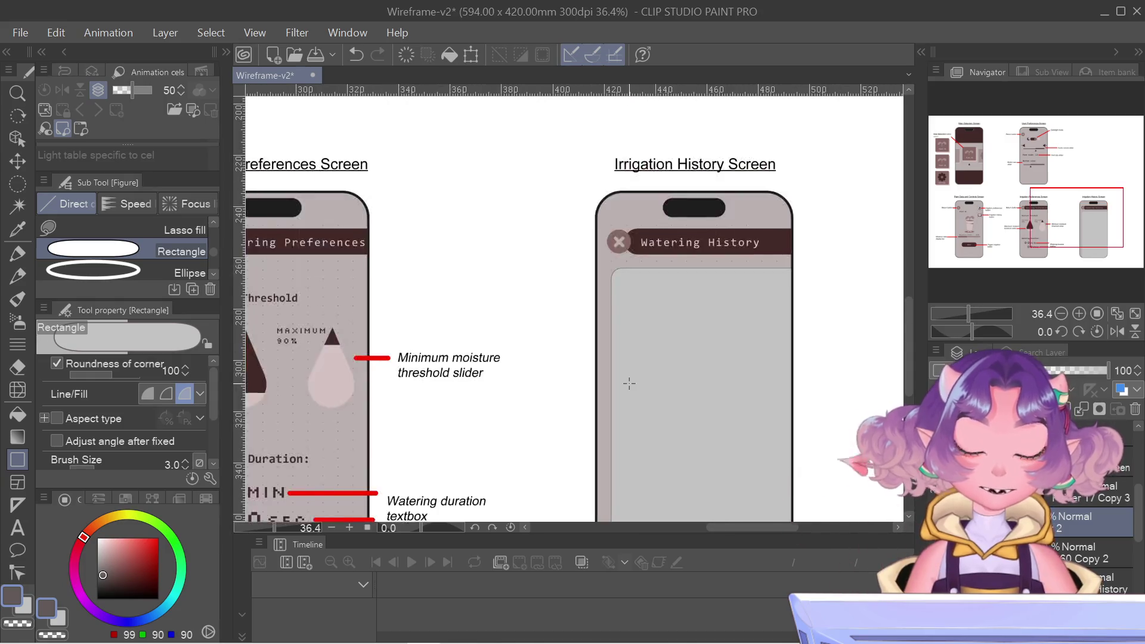
# - Shrink the grey panel from its bottom-right corner, shift it slightly right and down, and apply
pyautogui.scroll(-3, 629, 384)
pyautogui.moveTo(1063, 202); pyautogui.dragTo(1069, 213)
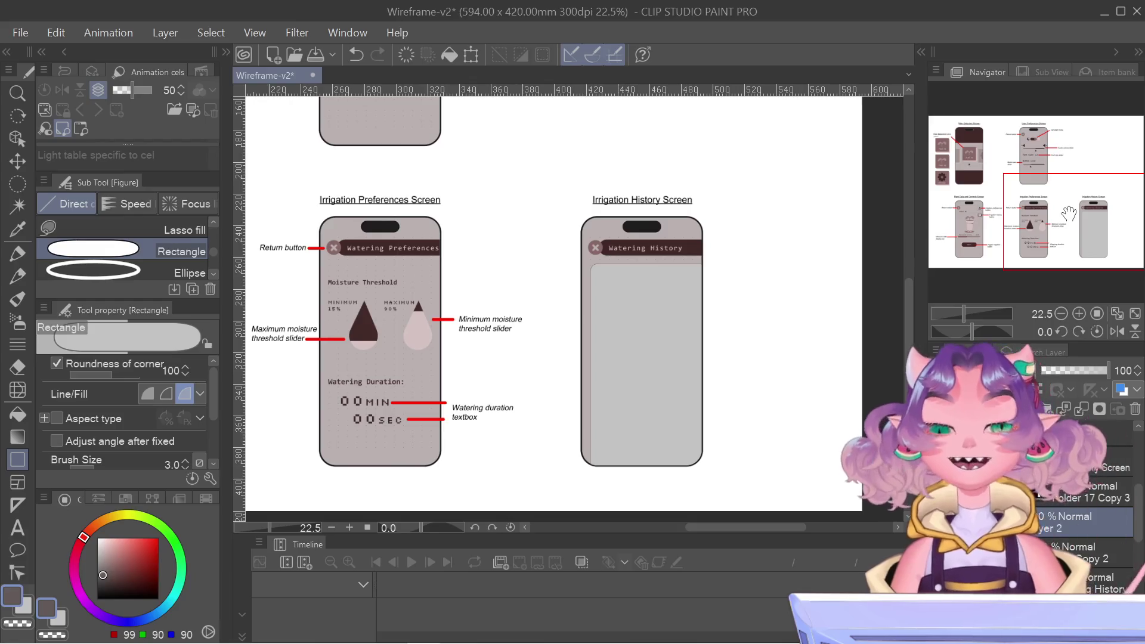
pyautogui.moveTo(1069, 212); pyautogui.dragTo(1057, 210)
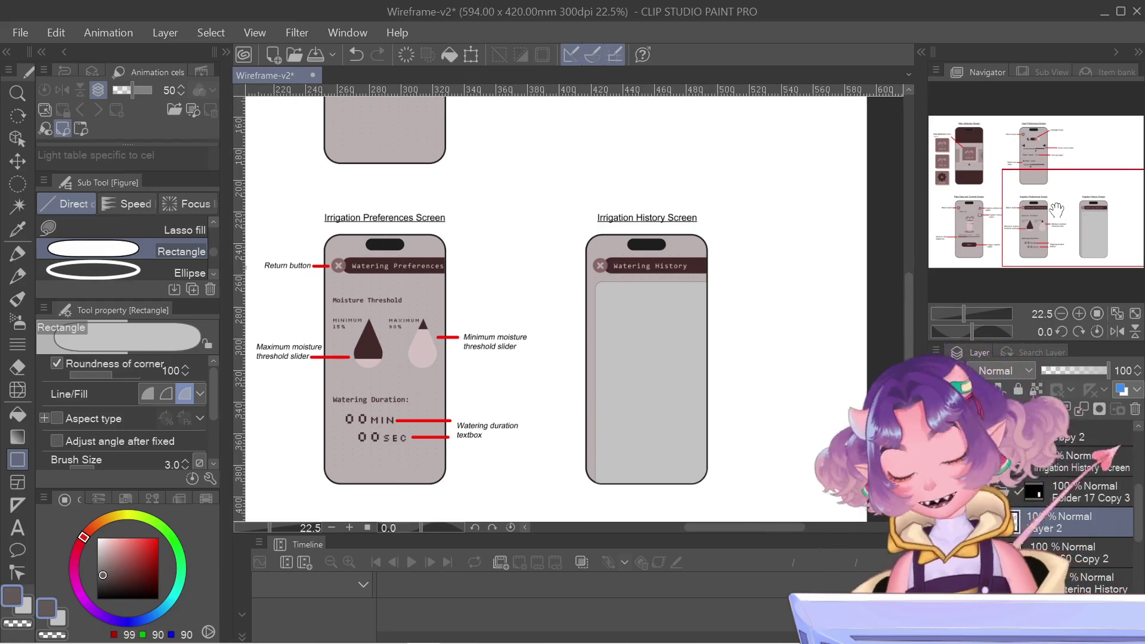
pyautogui.hotkey('ctrl', 't')
pyautogui.scroll(2, 1068, 224)
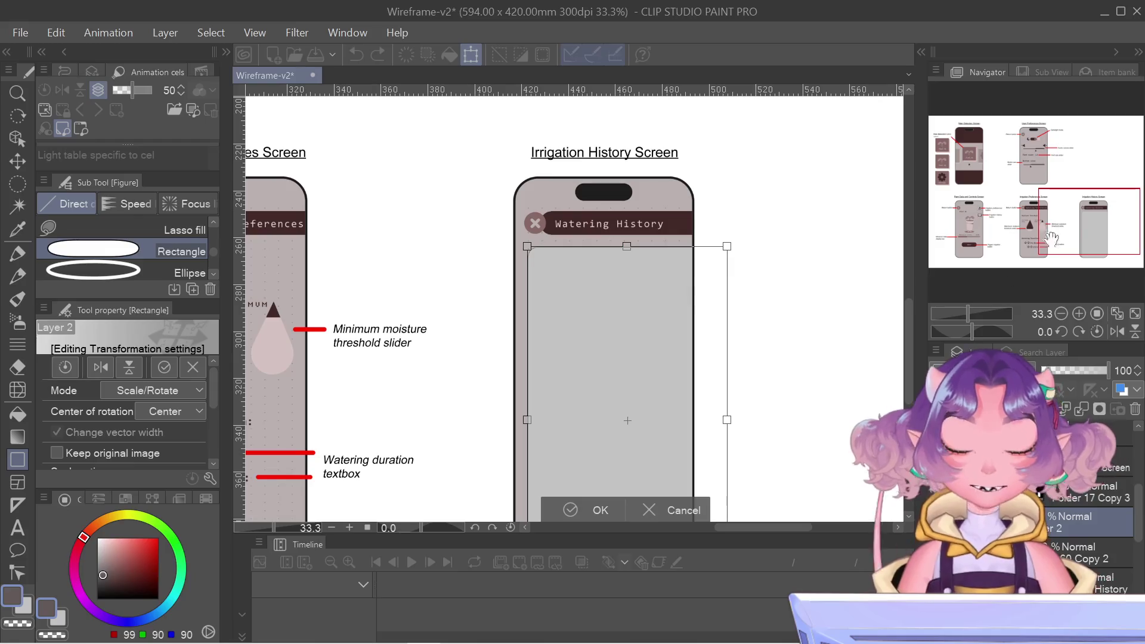
pyautogui.moveTo(1051, 238); pyautogui.dragTo(1051, 257)
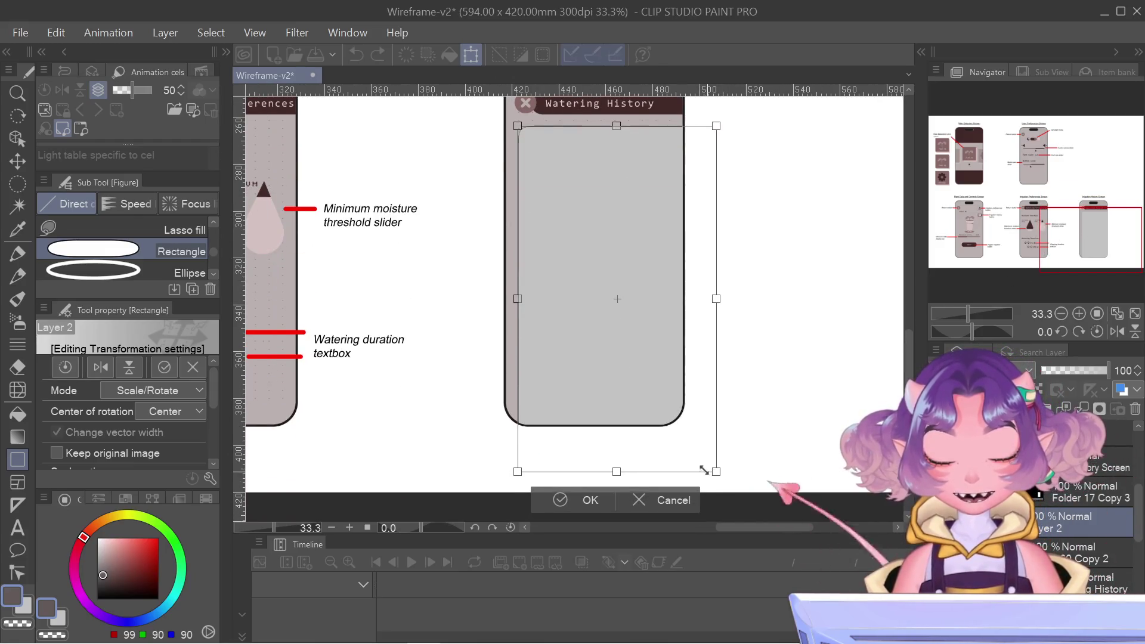
pyautogui.moveTo(704, 471); pyautogui.dragTo(686, 450)
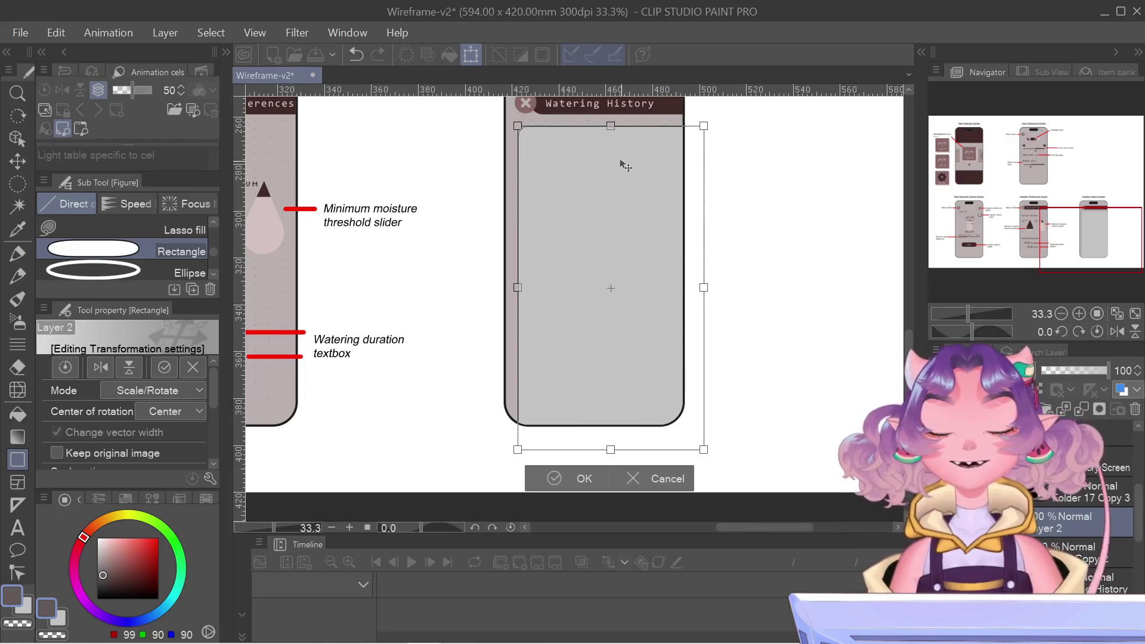
pyautogui.moveTo(623, 166); pyautogui.dragTo(634, 172)
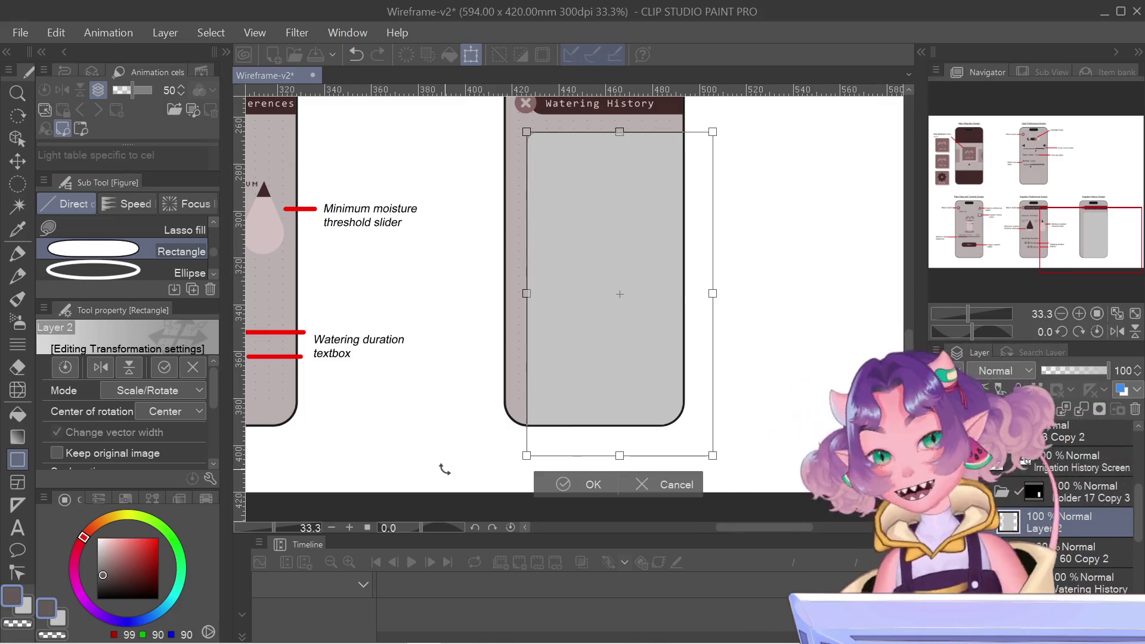
pyautogui.click(581, 484)
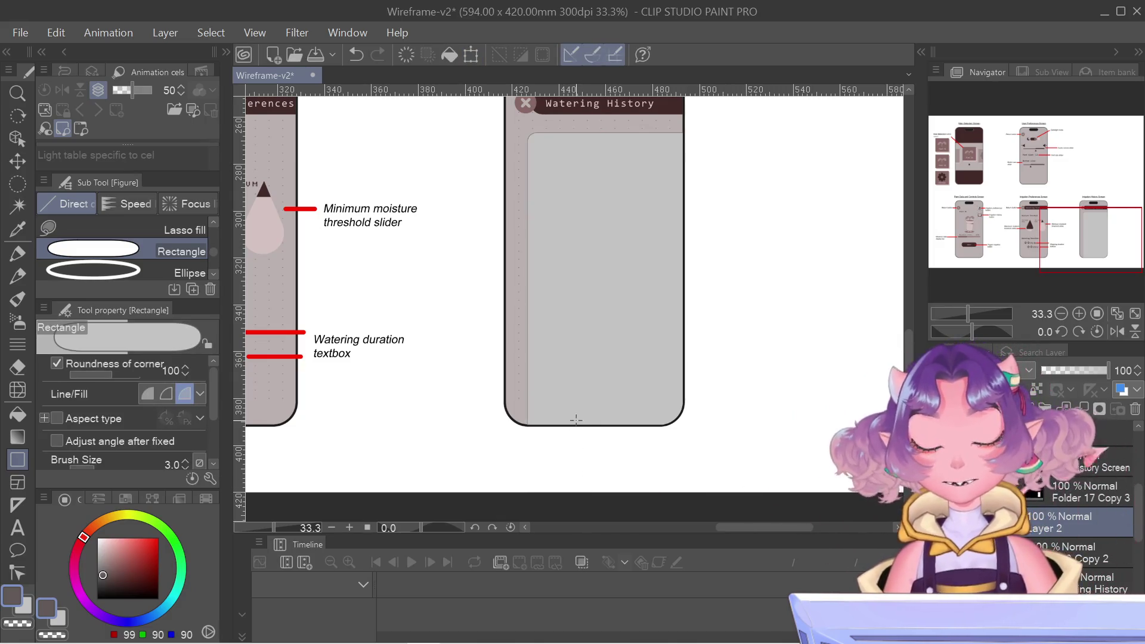
# - Switch to the Rectangle selection tool and bring the Irrigation History phone into view
pyautogui.moveTo(1042, 234); pyautogui.dragTo(1036, 218)
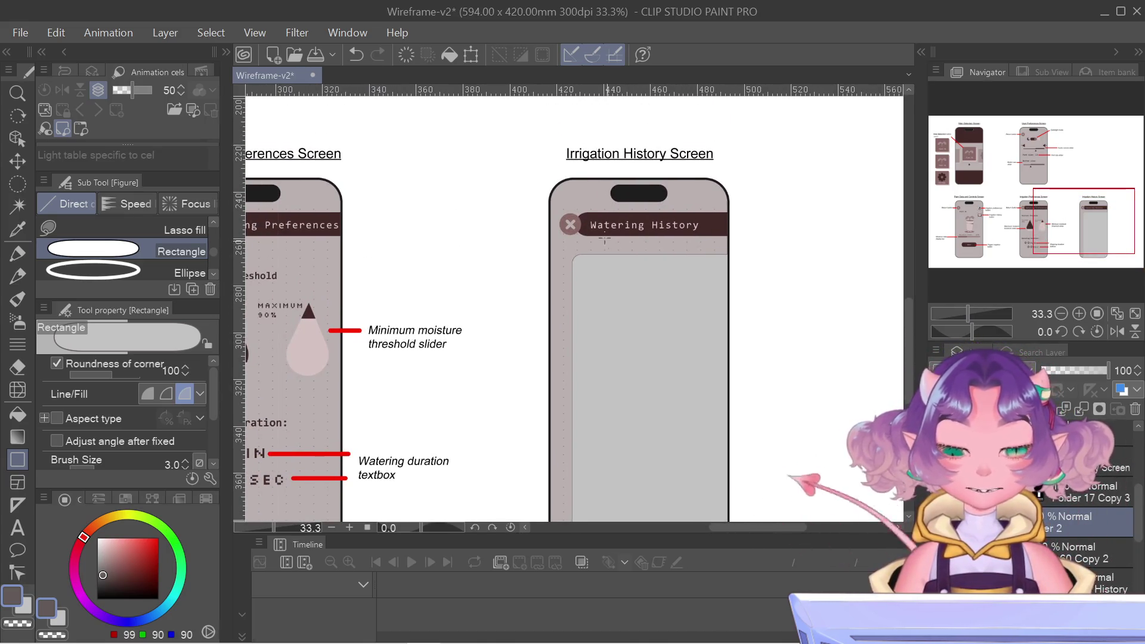
pyautogui.click(17, 184)
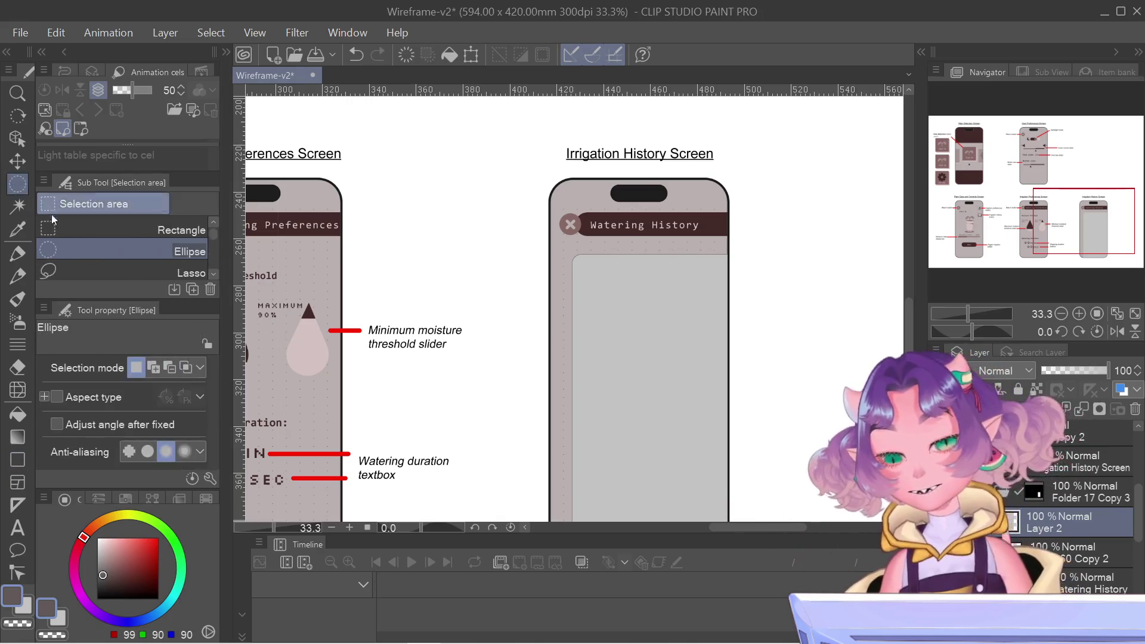
pyautogui.click(120, 230)
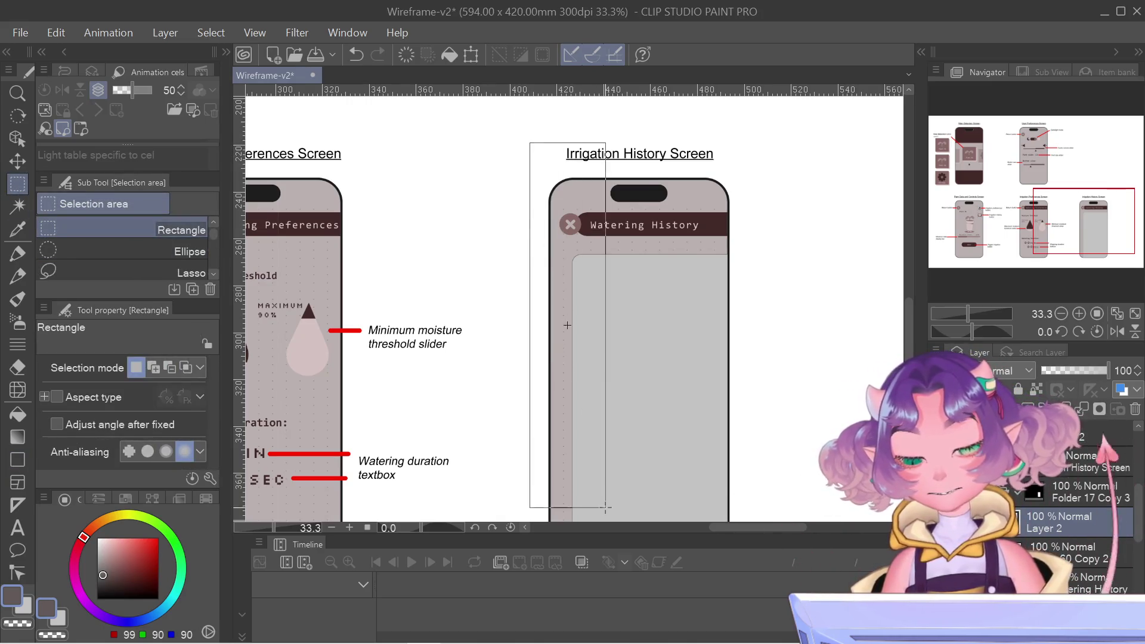
pyautogui.scroll(-5, 567, 472)
pyautogui.moveTo(538, 298); pyautogui.dragTo(570, 473)
pyautogui.moveTo(1045, 224); pyautogui.dragTo(1039, 171)
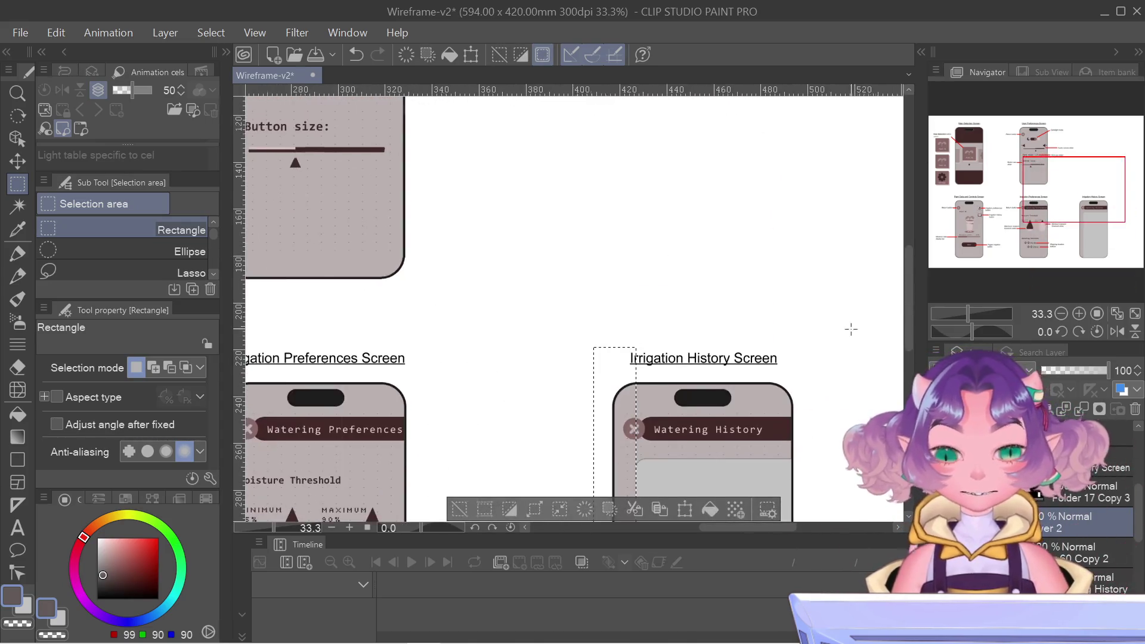
pyautogui.scroll(2, 851, 327)
pyautogui.moveTo(1087, 201); pyautogui.dragTo(1092, 219)
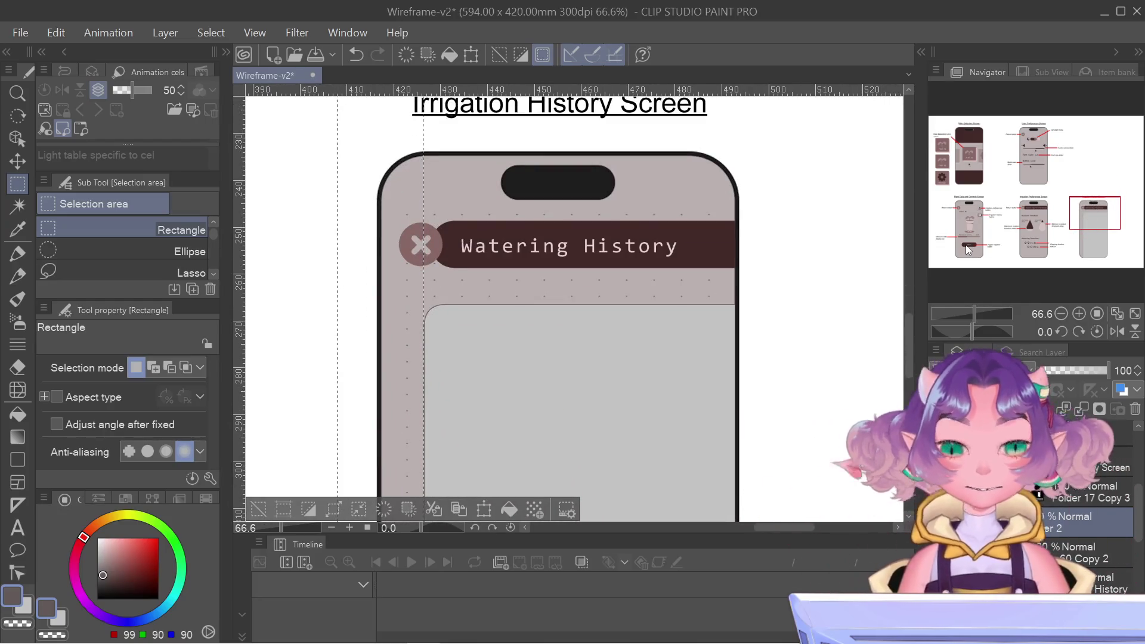
# - Marquee-select the Watering History header band and nudge the selection up two steps
pyautogui.click(871, 227)
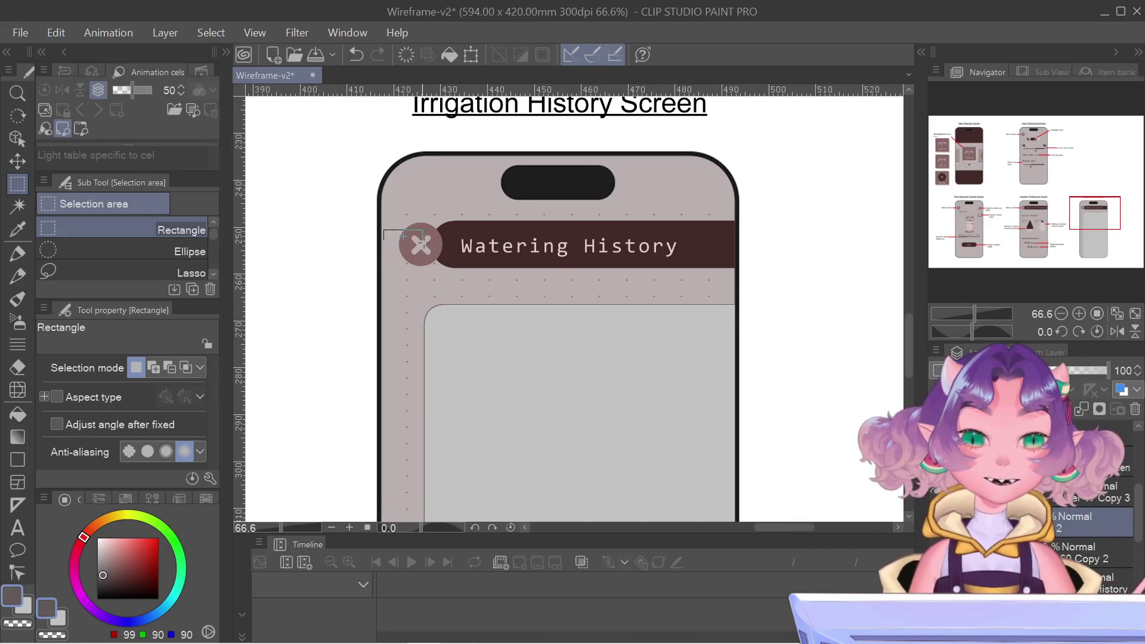
pyautogui.moveTo(422, 239); pyautogui.dragTo(757, 309)
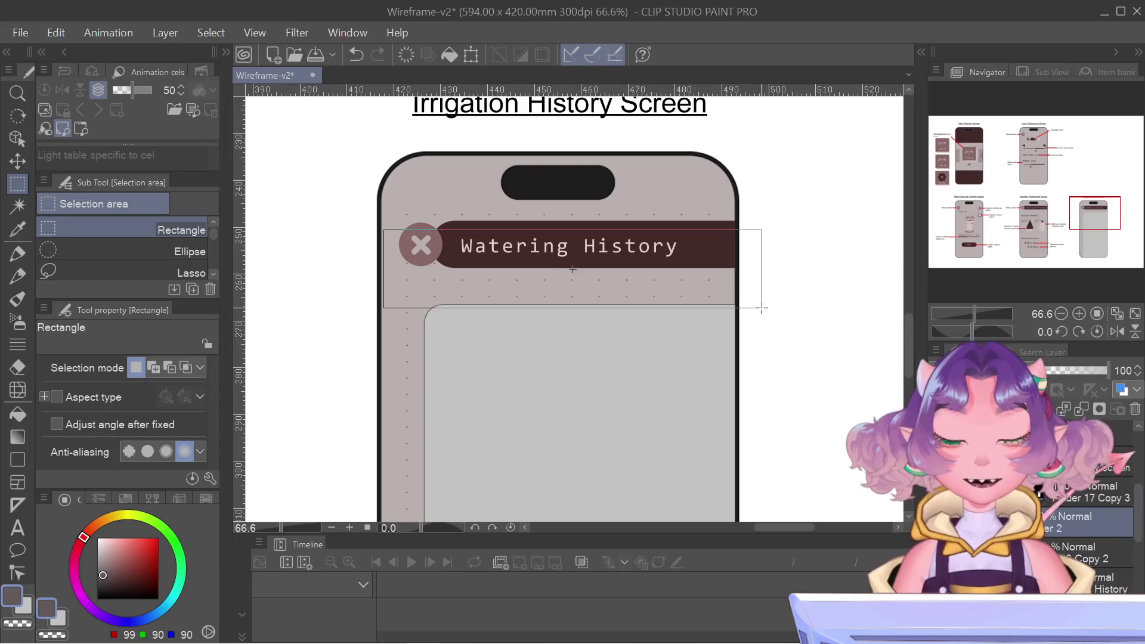
pyautogui.moveTo(761, 308); pyautogui.dragTo(731, 329)
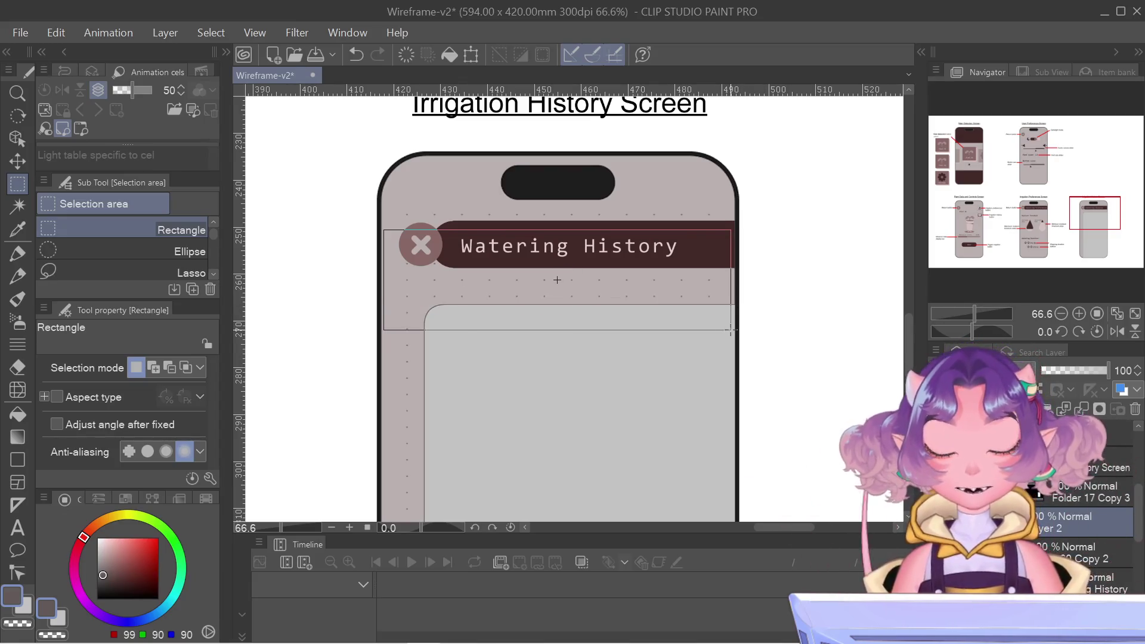
pyautogui.scroll(3, 668, 217)
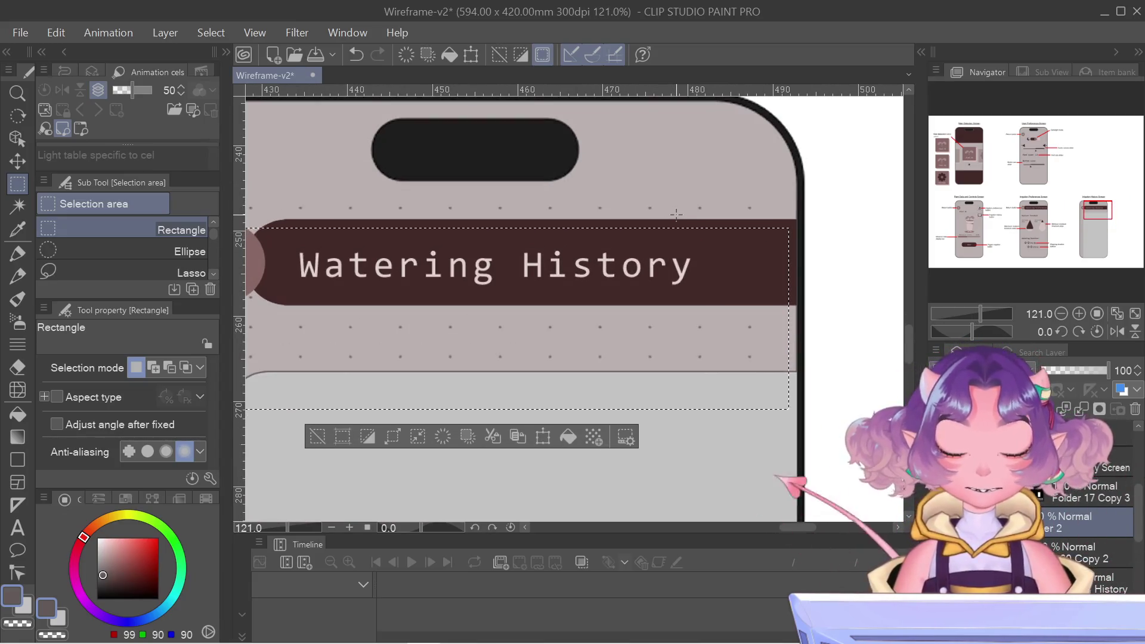
pyautogui.press('Up')
pyautogui.press('Up')
pyautogui.press('Up')
pyautogui.press('Up')
pyautogui.press('Up')
pyautogui.press('Up')
pyautogui.press('Up')
pyautogui.press('Up')
pyautogui.press('Up')
pyautogui.press('Up')
pyautogui.press('Up')
pyautogui.press('Up')
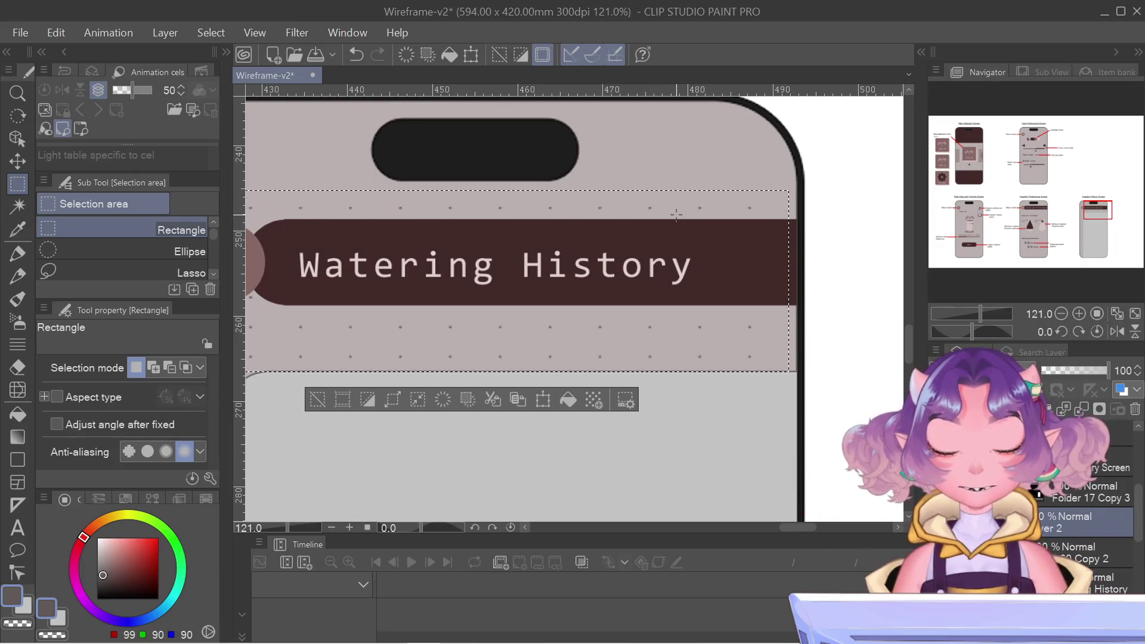
pyautogui.press('Up')
pyautogui.press('Up')
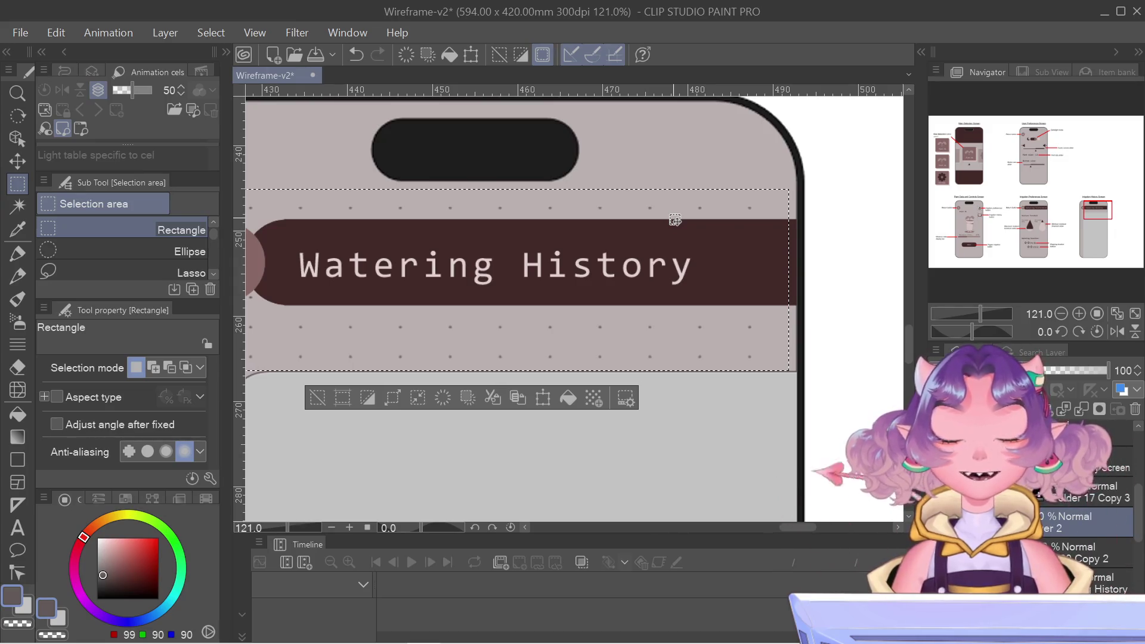
# - Deselect the header band and zoom out, recentring on the Irrigation History screen
pyautogui.scroll(-1, 674, 219)
pyautogui.scroll(-1, 677, 219)
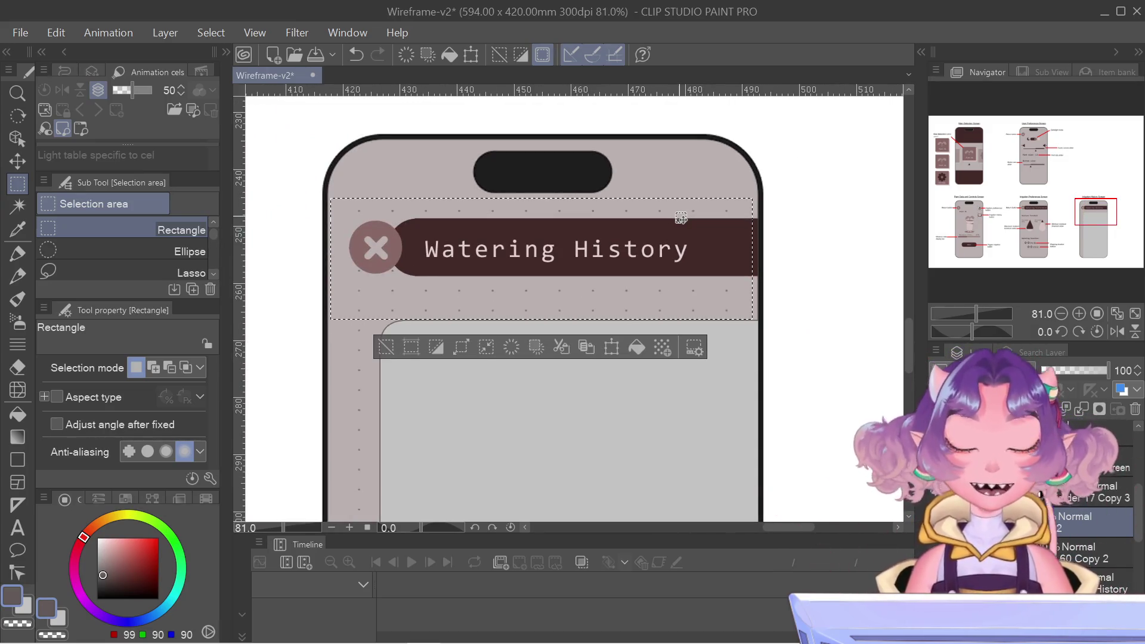
pyautogui.click(320, 167)
pyautogui.scroll(-1, 321, 167)
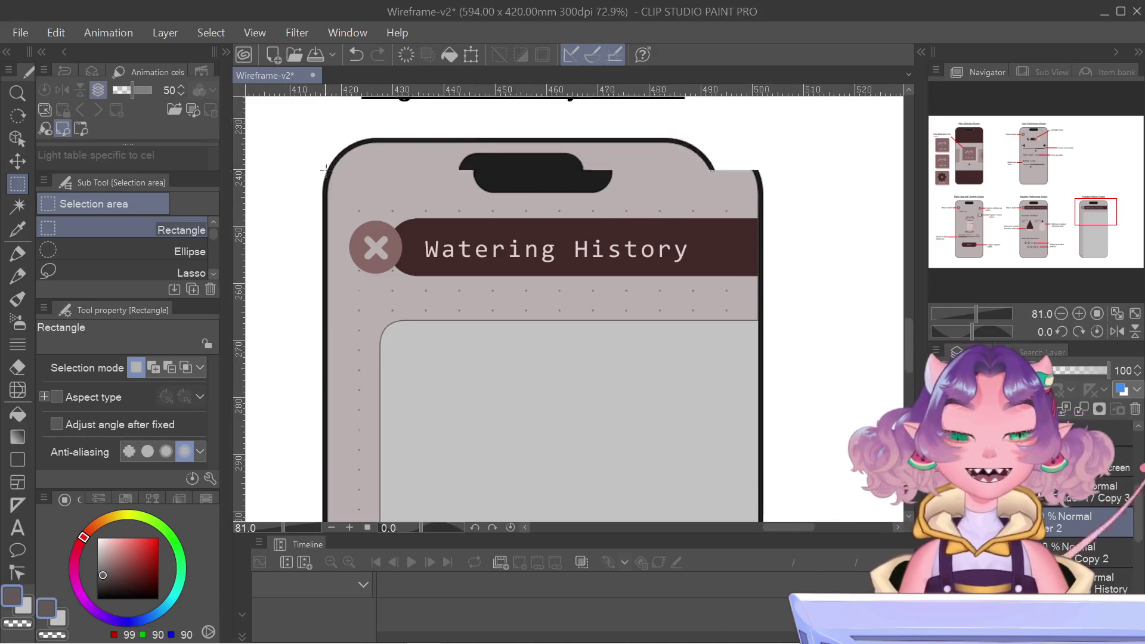
pyautogui.scroll(-1, 320, 167)
pyautogui.scroll(-1, 791, 179)
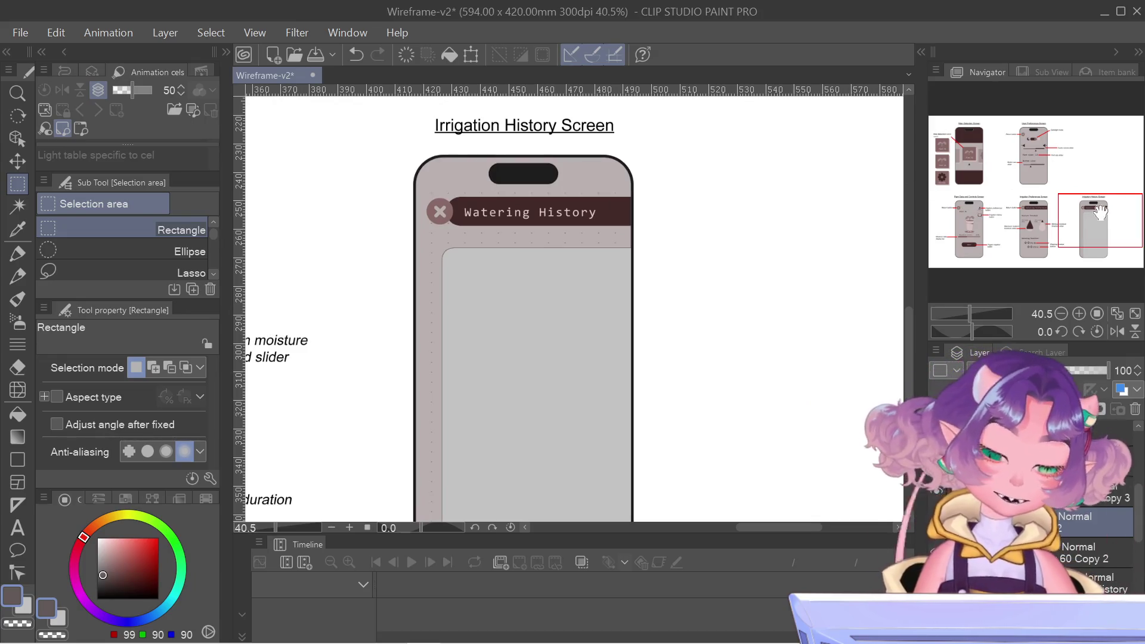
pyautogui.moveTo(1100, 211); pyautogui.dragTo(1103, 215)
pyautogui.scroll(-1, 626, 149)
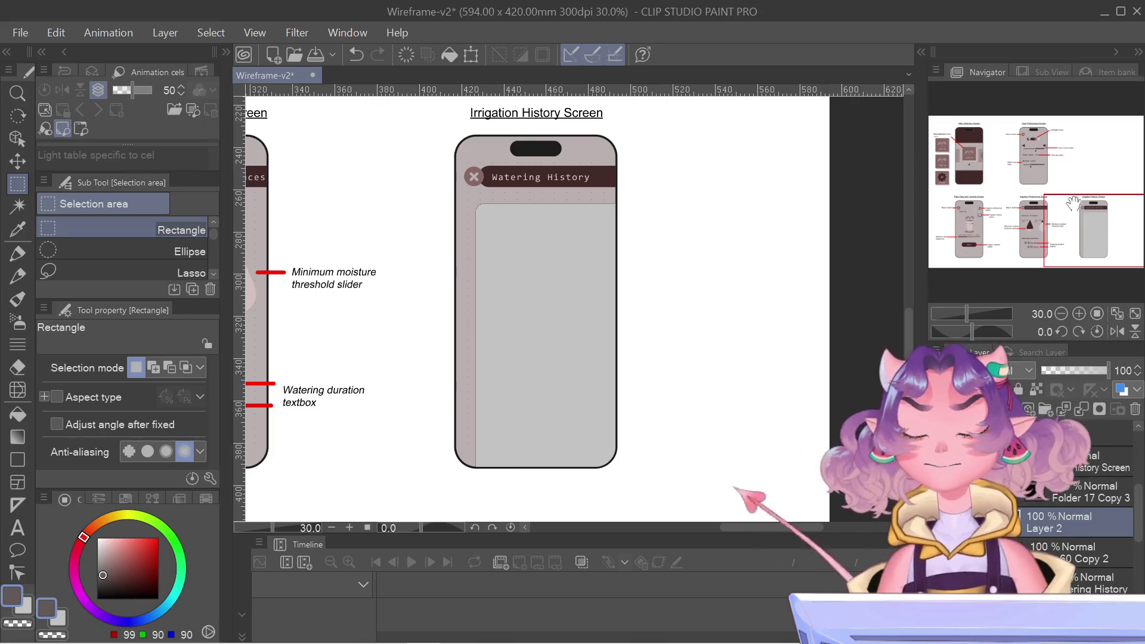
# - Pan so the Irrigation Preferences and History phone screens show side by side
pyautogui.moveTo(1123, 258)
pyautogui.mouseDown()
pyautogui.moveTo(1097, 231)
pyautogui.moveTo(1109, 229)
pyautogui.mouseUp()
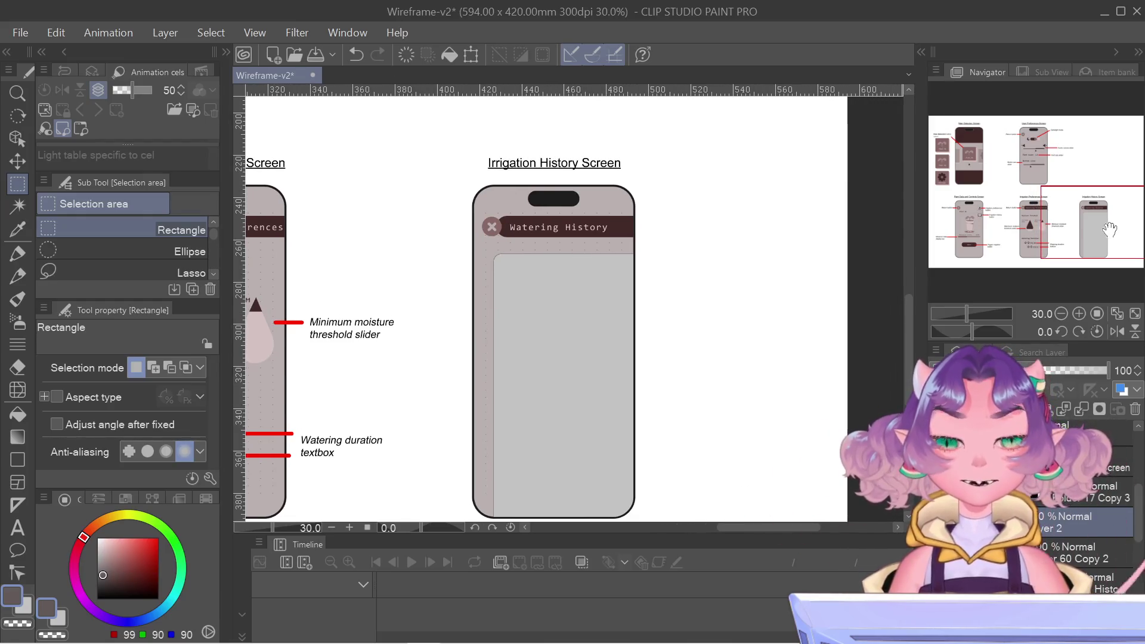
pyautogui.moveTo(1110, 230); pyautogui.dragTo(1101, 234)
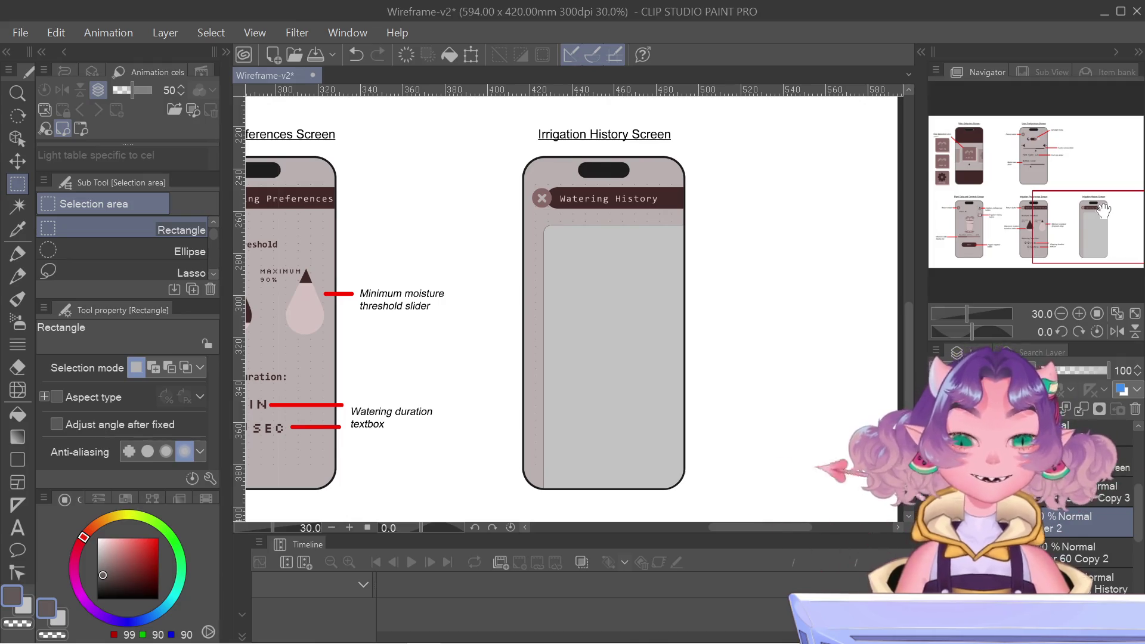
pyautogui.moveTo(1103, 210); pyautogui.dragTo(1099, 208)
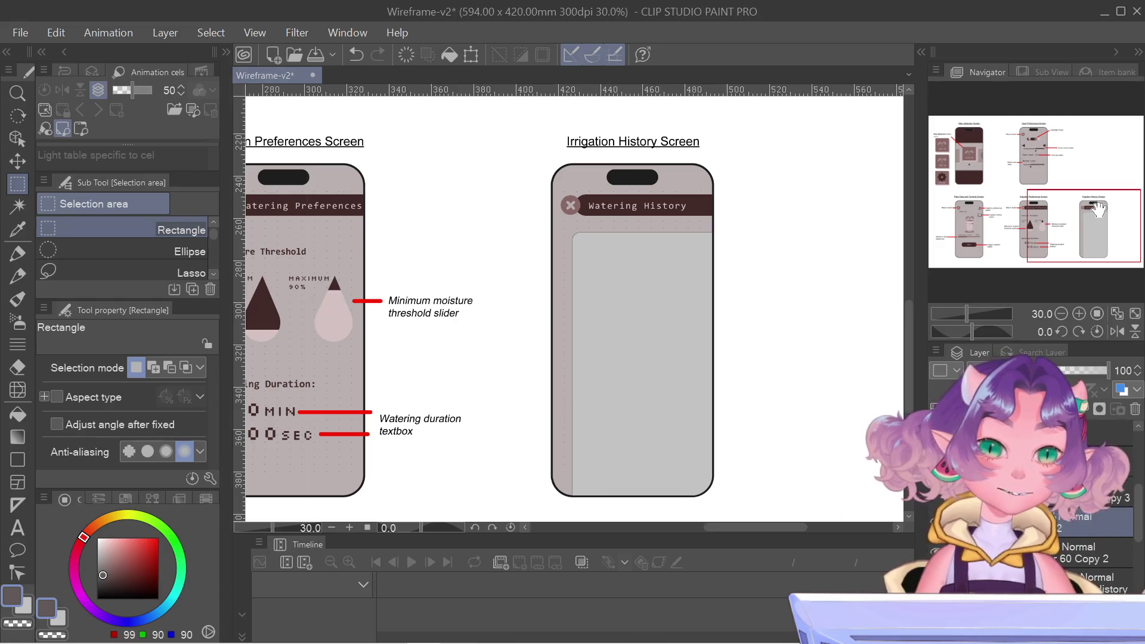
pyautogui.moveTo(1099, 208); pyautogui.dragTo(1085, 213)
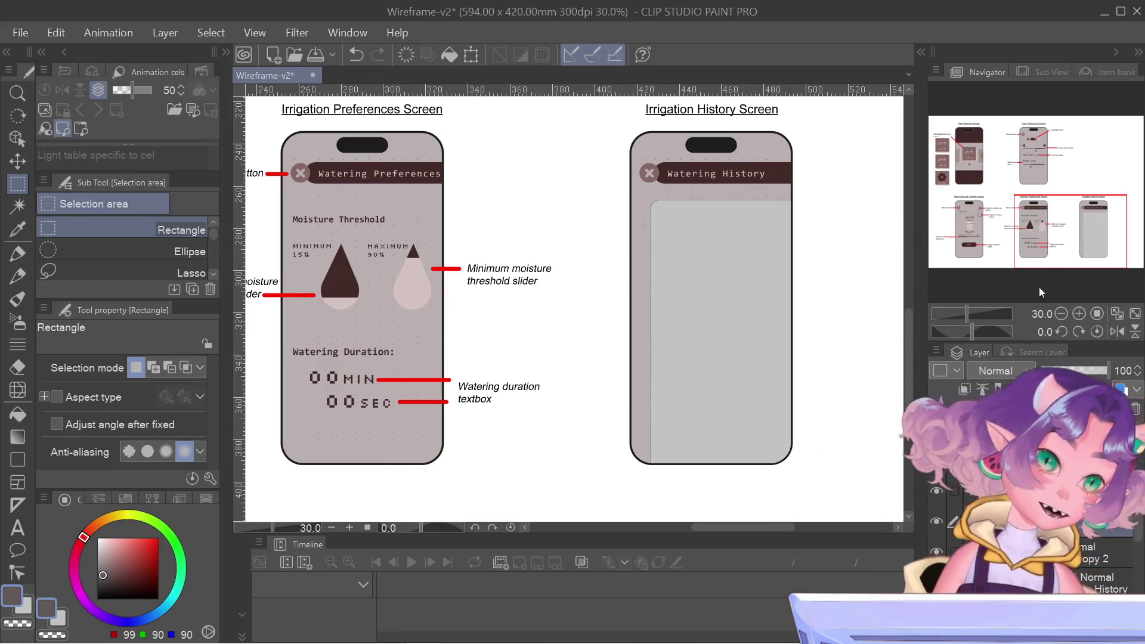
# - Zoom in on the Irrigation History phone and begin a Ctrl+T Scale/Rotate transform on its grey panel
pyautogui.scroll(1, 834, 276)
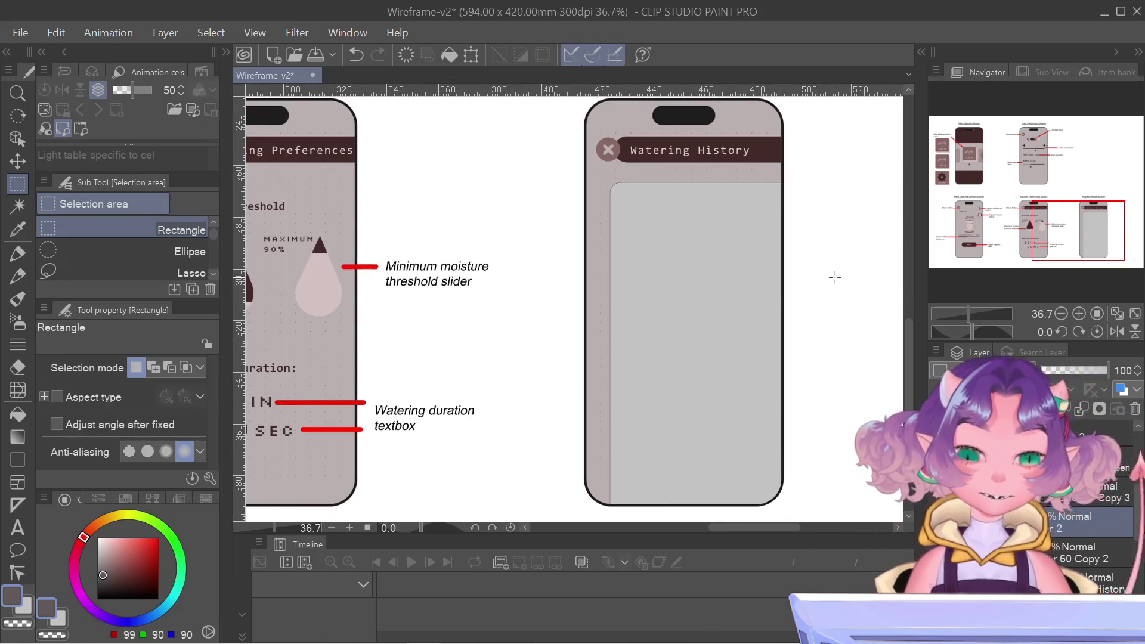
pyautogui.scroll(1, 837, 276)
pyautogui.scroll(1, 838, 275)
pyautogui.scroll(1, 839, 276)
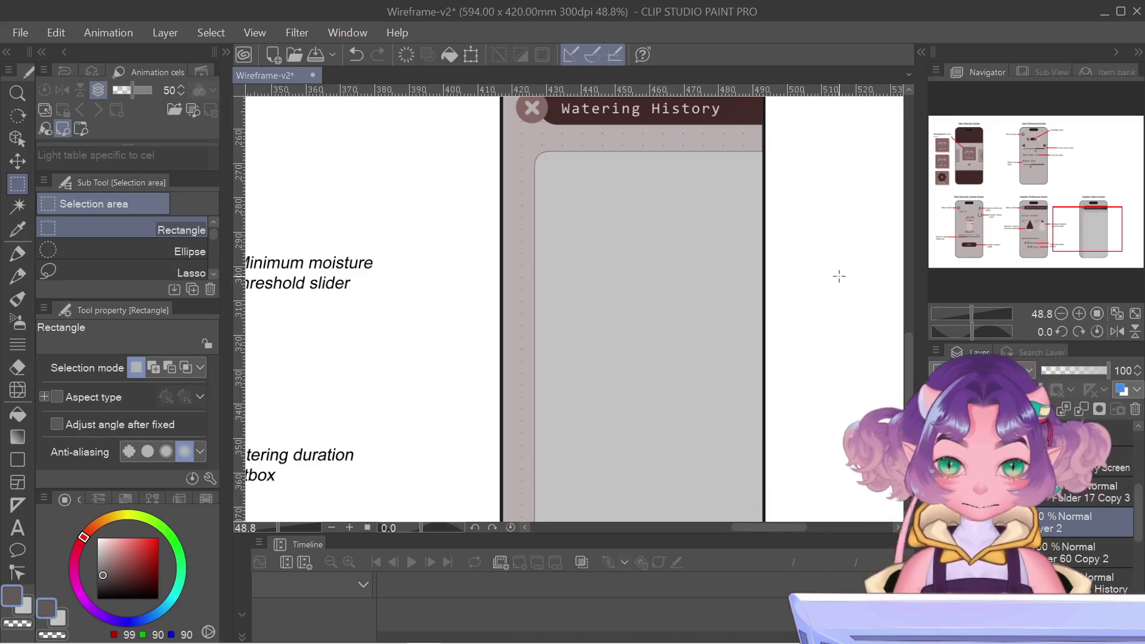
pyautogui.scroll(1, 839, 275)
pyautogui.scroll(1, 839, 276)
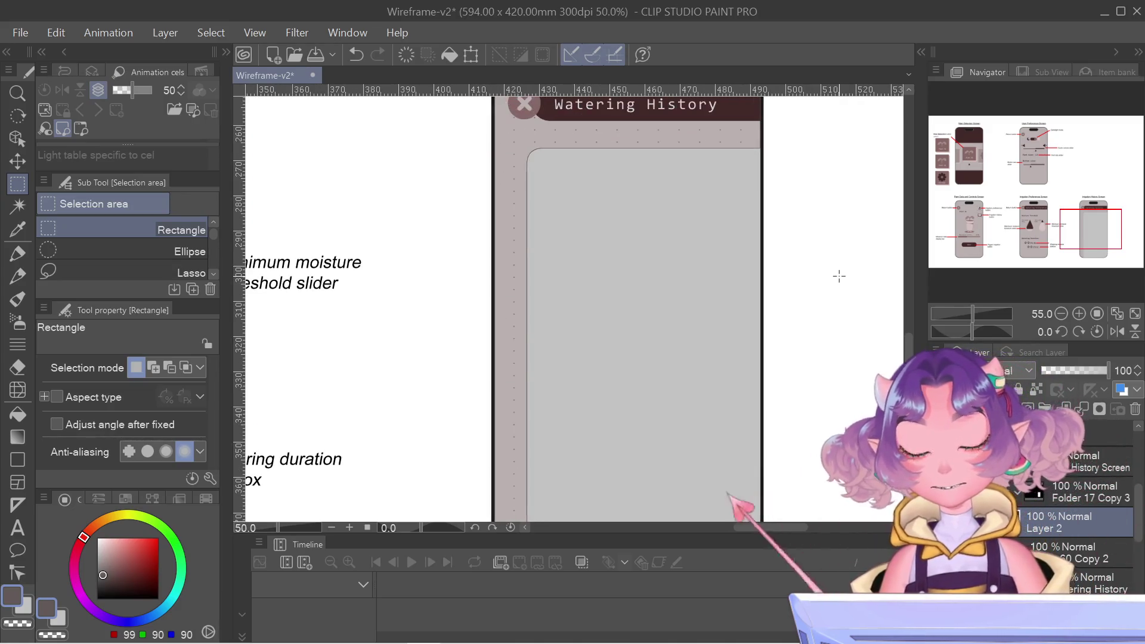
pyautogui.moveTo(1074, 223); pyautogui.dragTo(1080, 223)
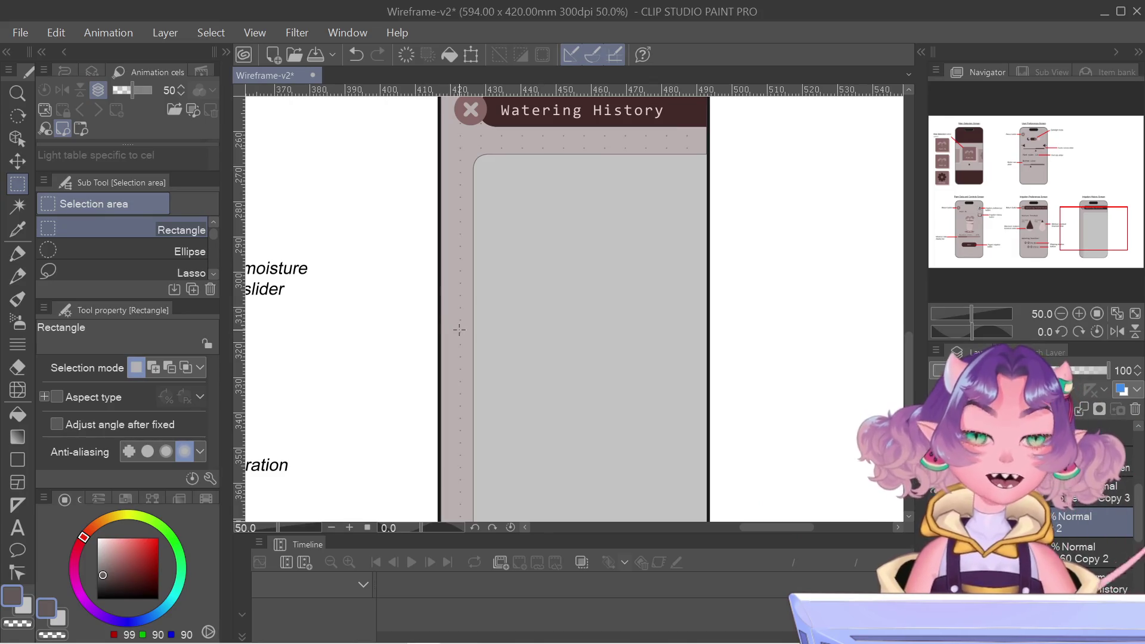
pyautogui.moveTo(1056, 217); pyautogui.dragTo(1071, 219)
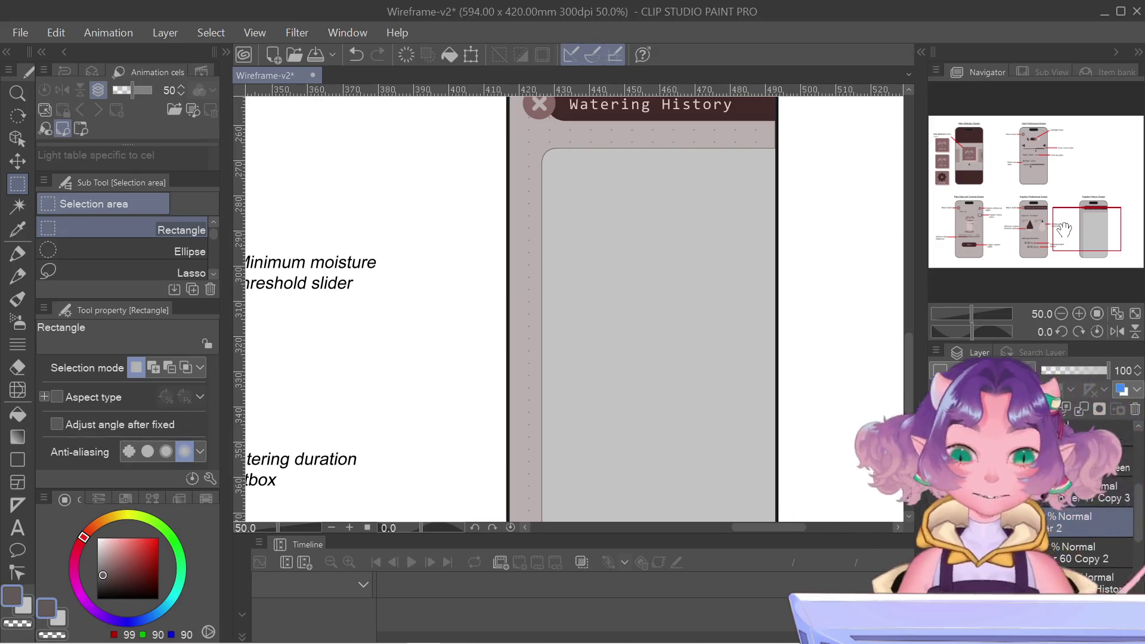
pyautogui.scroll(-1, 796, 244)
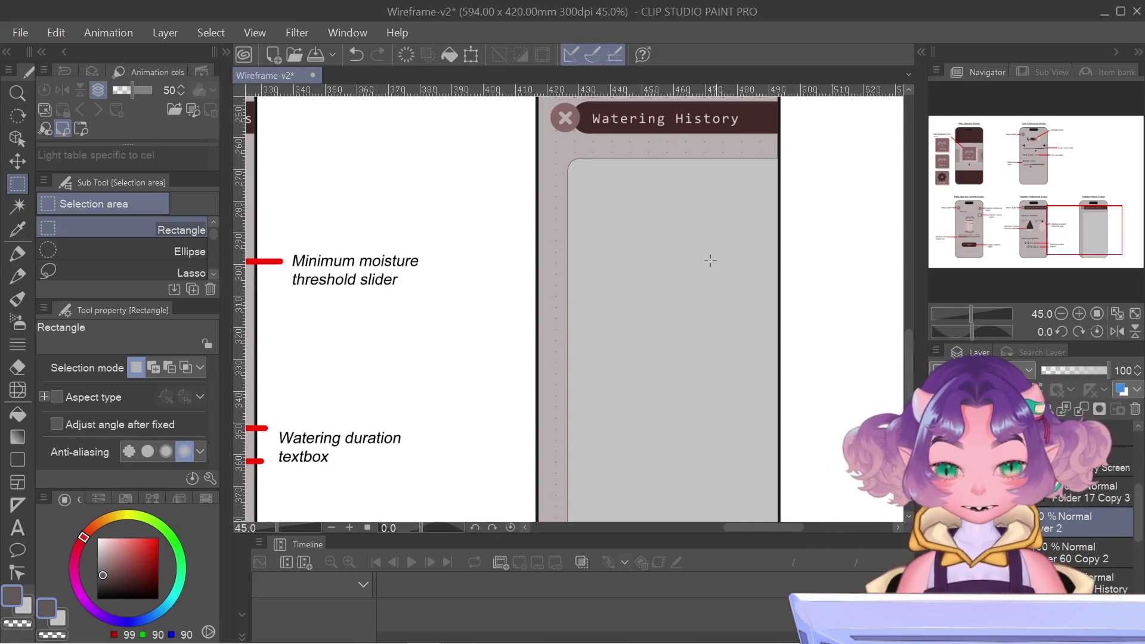
pyautogui.scroll(-3, 718, 251)
pyautogui.moveTo(1059, 208); pyautogui.dragTo(962, 139)
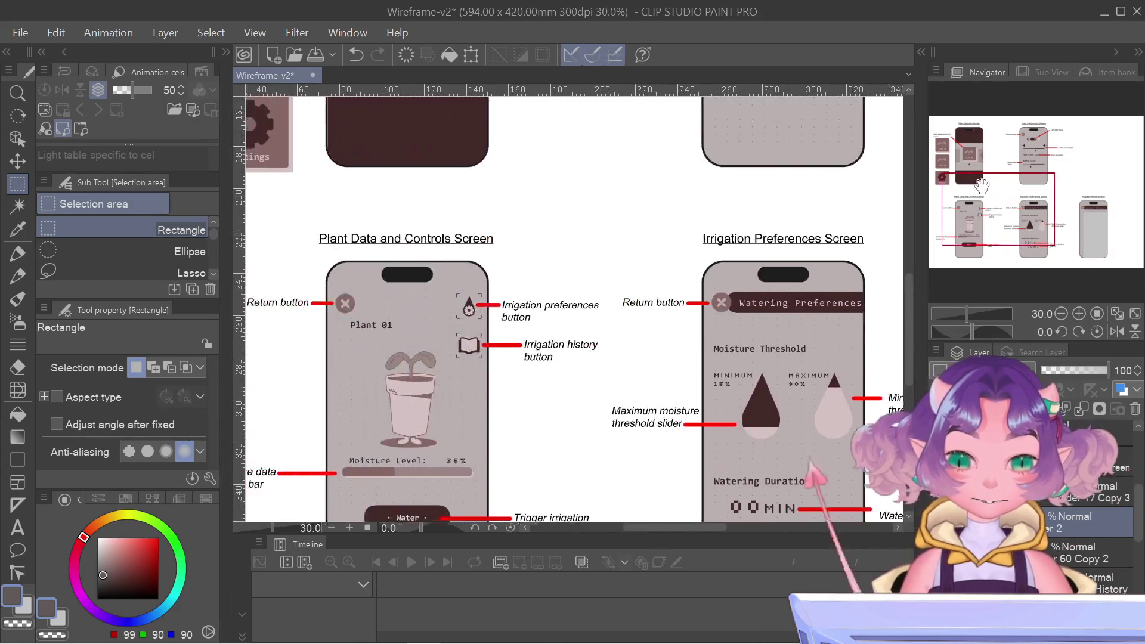
pyautogui.hotkey('ctrl', 't')
pyautogui.scroll(3, 1047, 250)
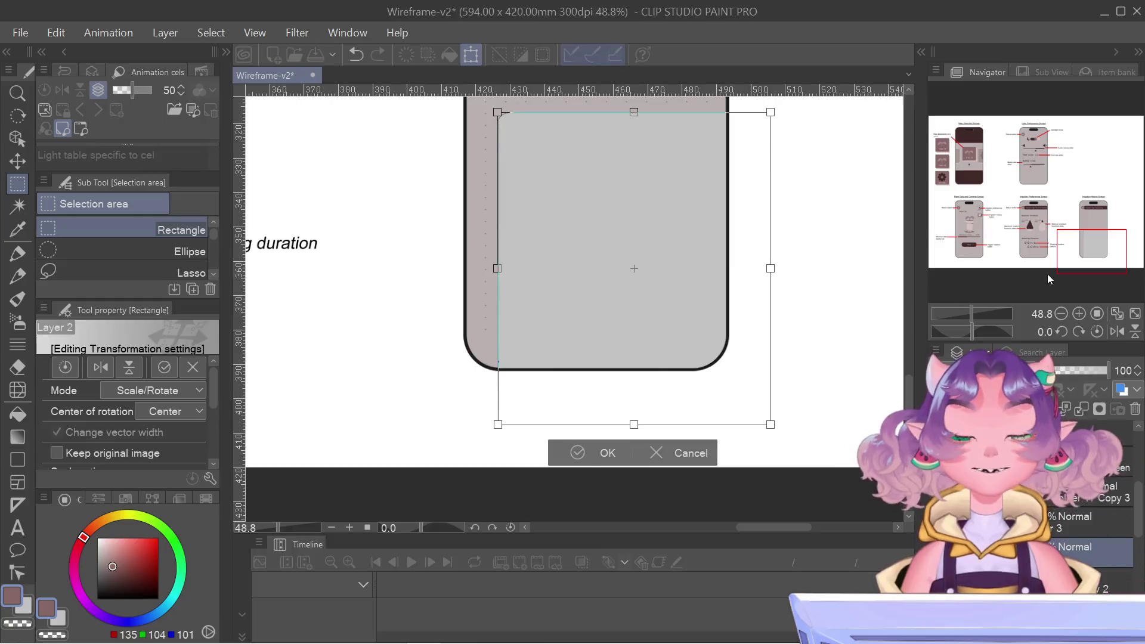
# - Apply the grey panel's transformation and make Layer 3 the active layer
pyautogui.moveTo(1047, 251)
pyautogui.mouseDown()
pyautogui.moveTo(1096, 227)
pyautogui.moveTo(1102, 241)
pyautogui.mouseUp()
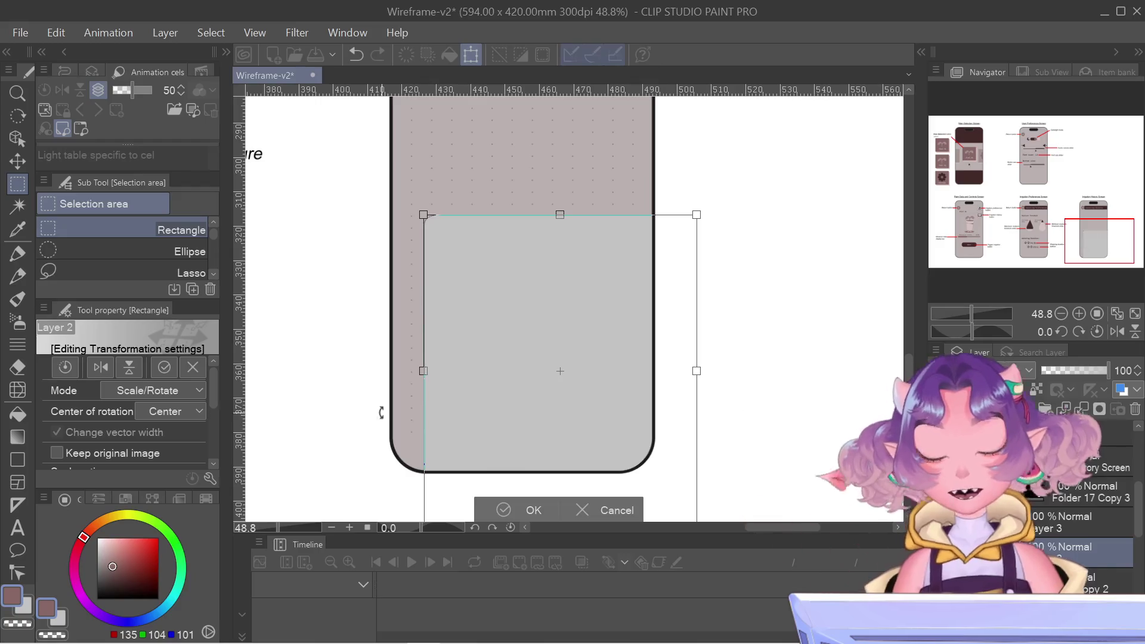
pyautogui.click(517, 510)
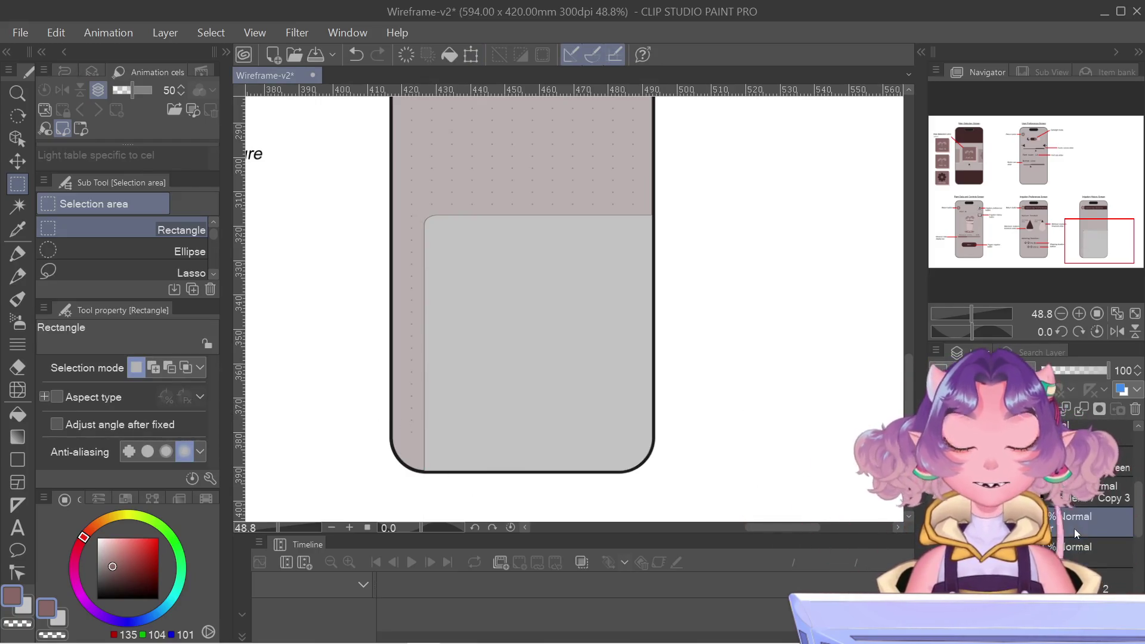
pyautogui.click(1075, 528)
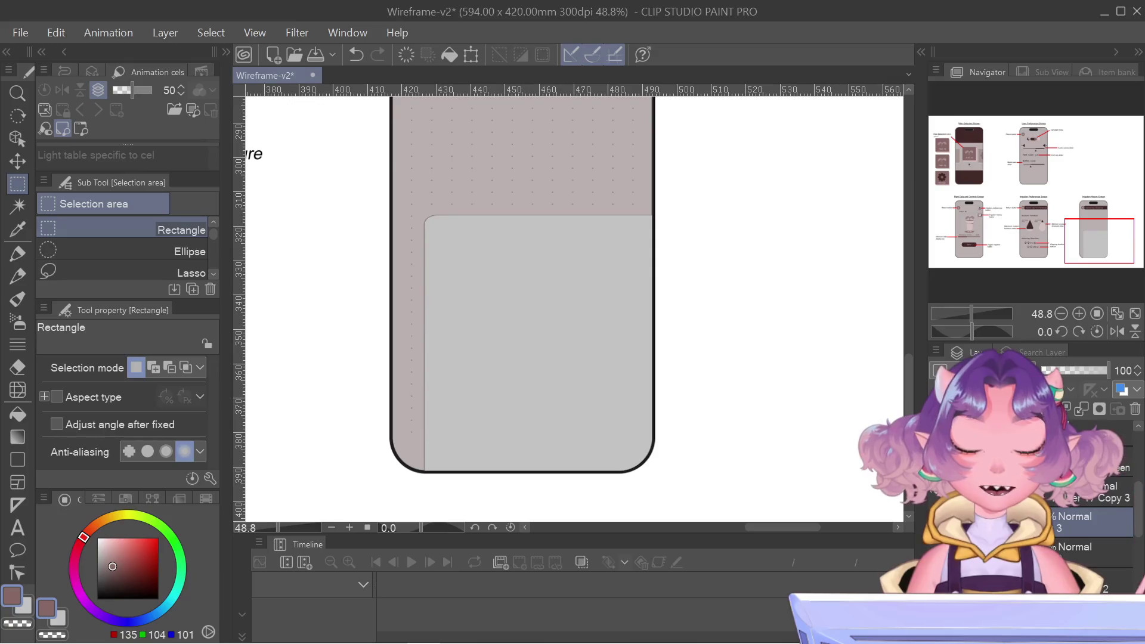
# - On a new layer, fill the grey lower panel with brown using the Fill tool
pyautogui.hotkey('ctrl', 'shift', 'n')
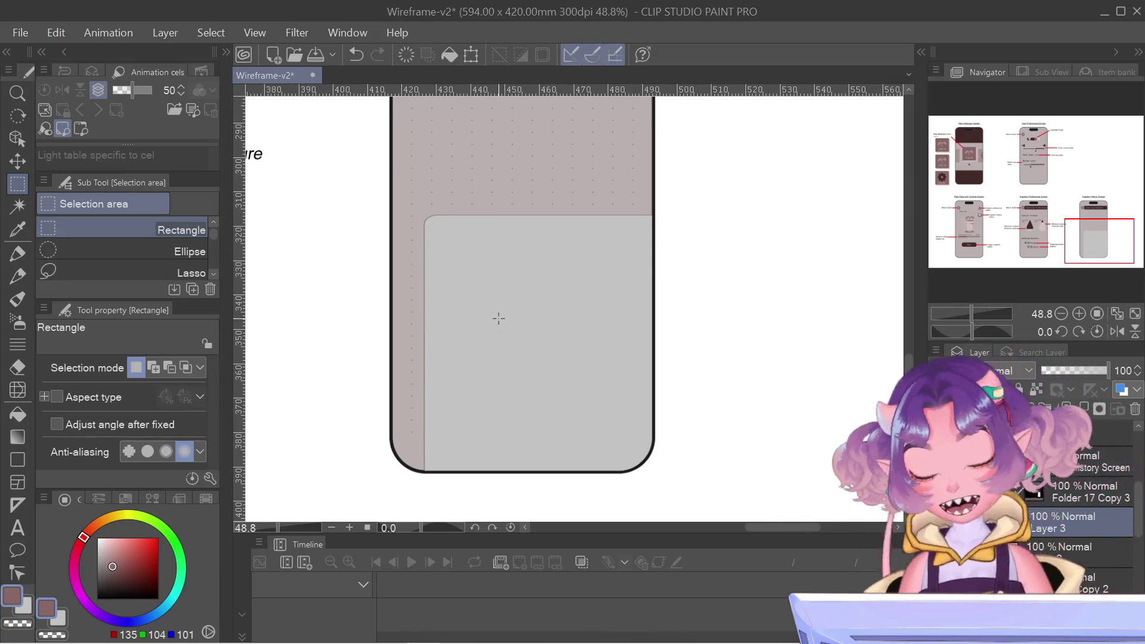
pyautogui.press('g')
pyautogui.press('g')
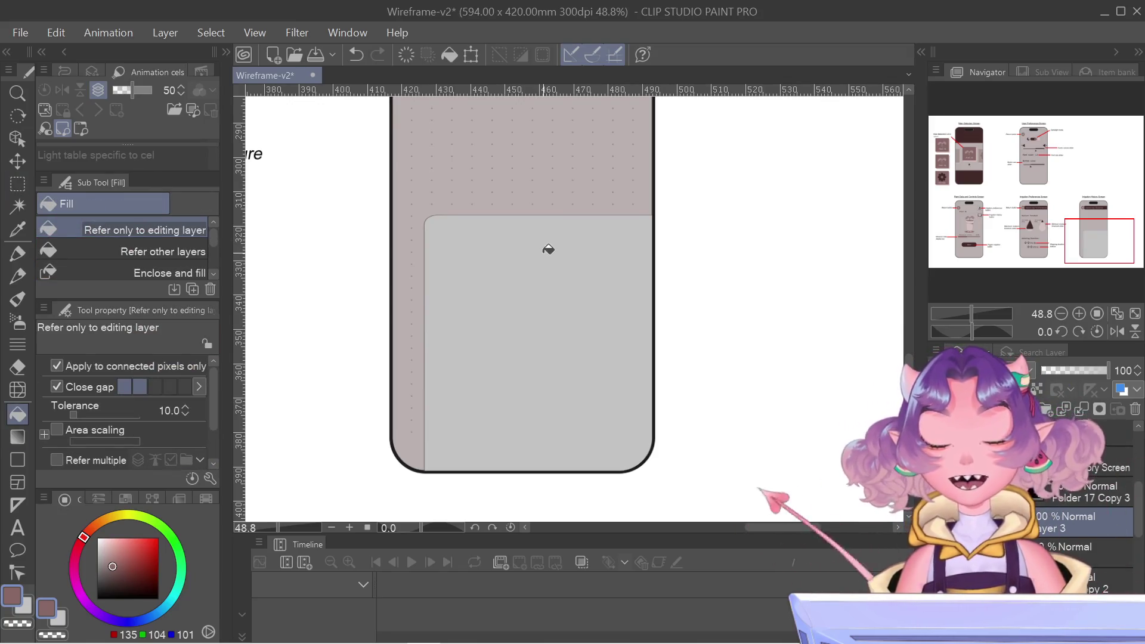
pyautogui.click(644, 418)
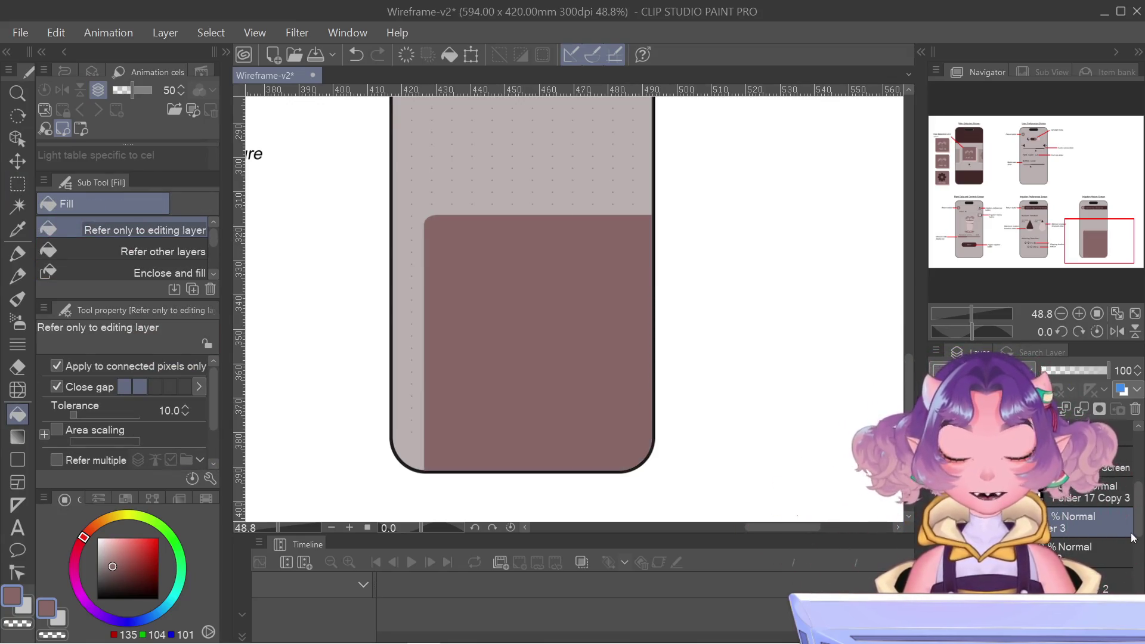
pyautogui.rightClick(1104, 520)
pyautogui.press('Escape')
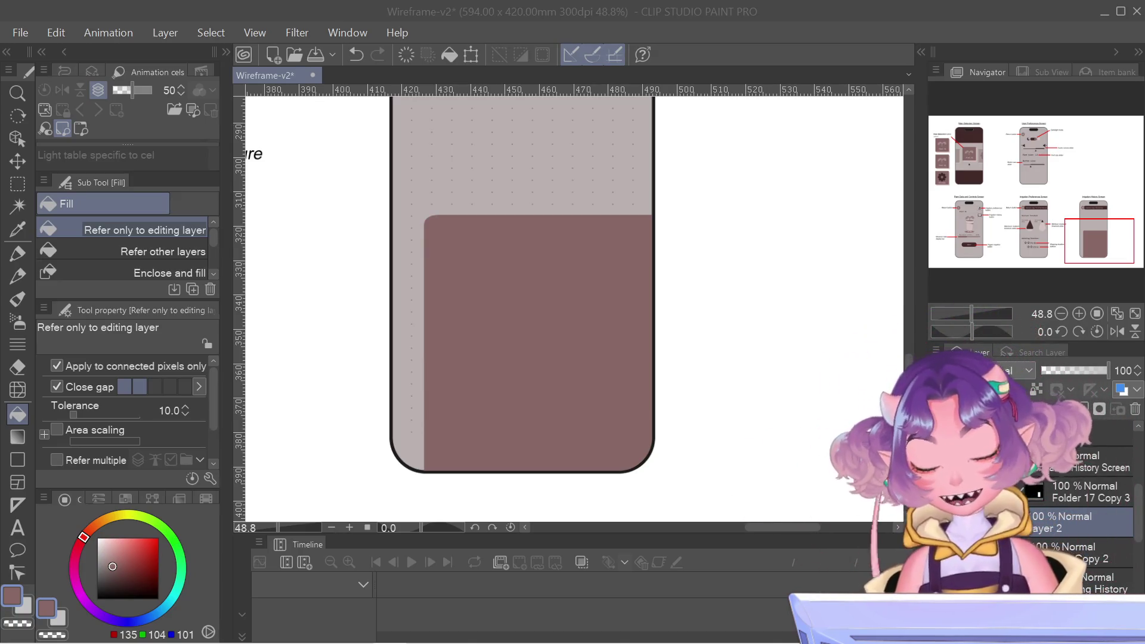
# - Choose the Figure tool's Rectangle with rounded corners
pyautogui.moveTo(1101, 240); pyautogui.dragTo(1088, 227)
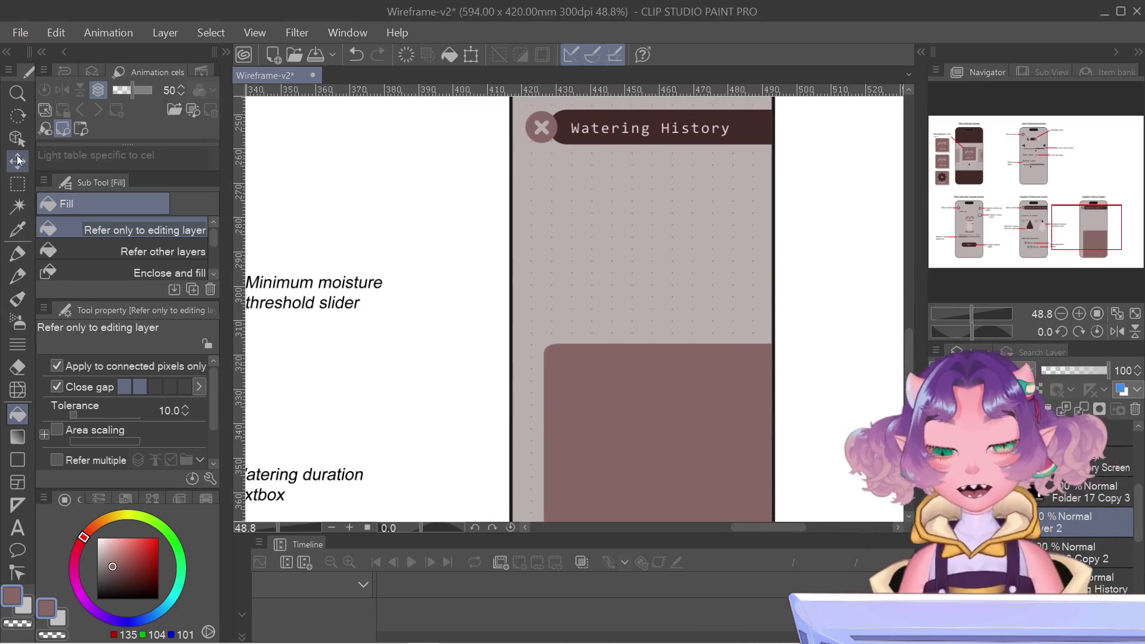
pyautogui.click(17, 184)
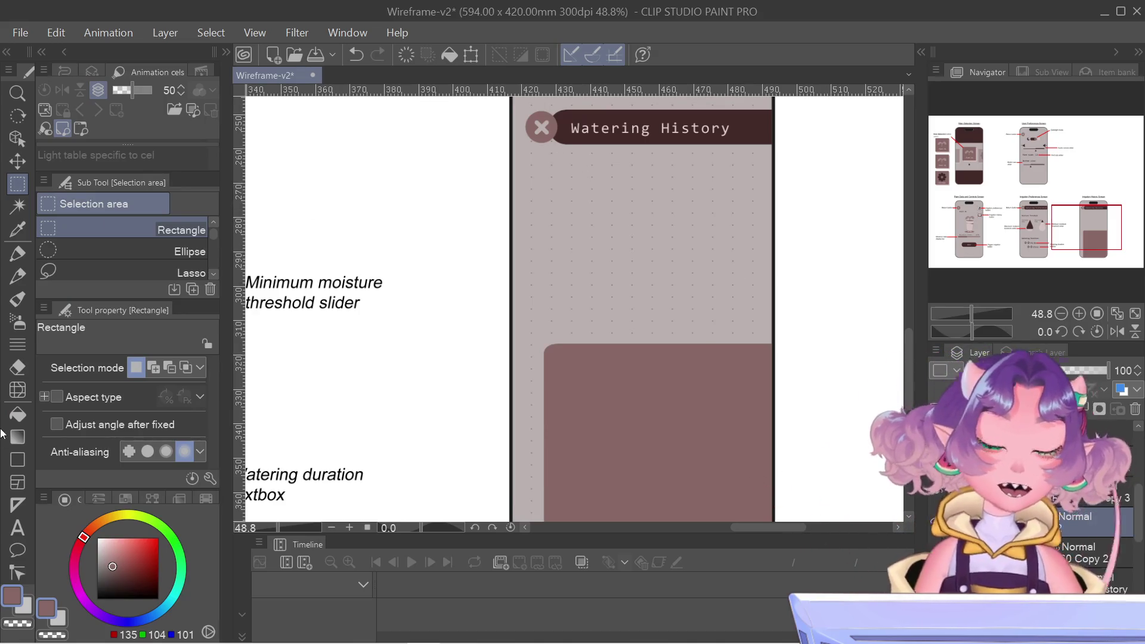
pyautogui.click(17, 390)
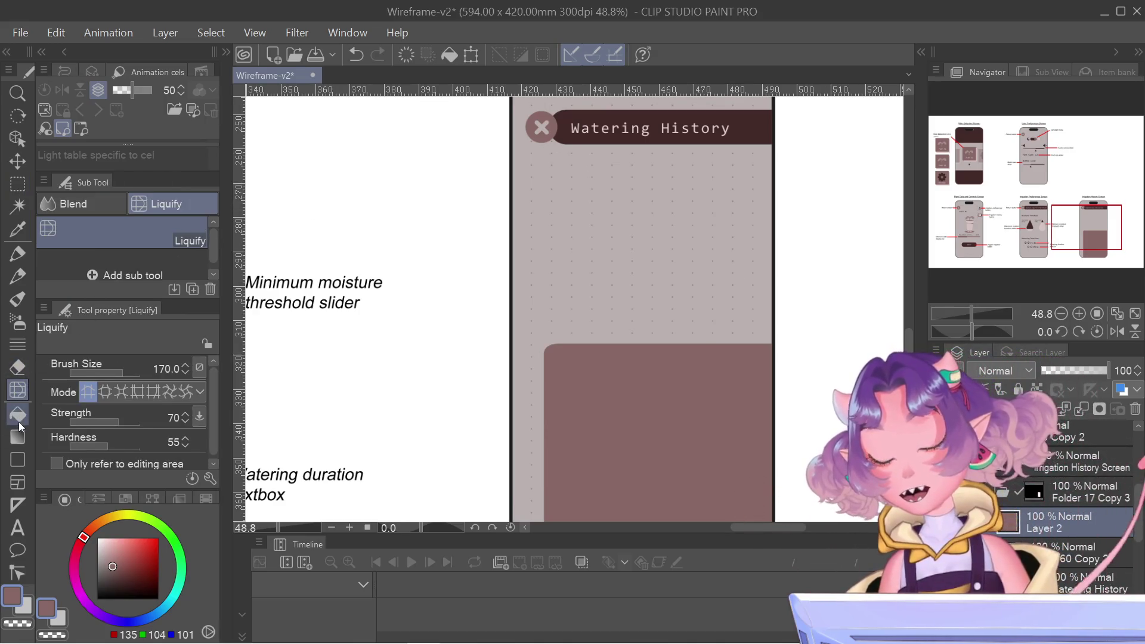
pyautogui.click(18, 421)
pyautogui.click(18, 460)
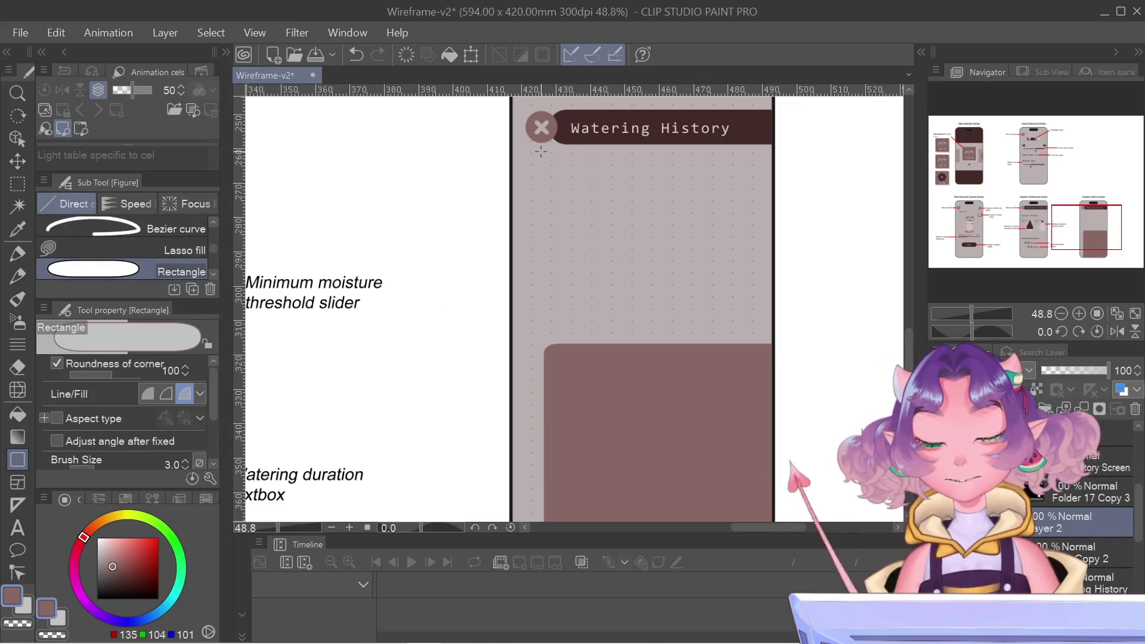
# - Draw a rounded rectangle beneath the Watering History header, redrawing it once after an undo
pyautogui.moveTo(541, 152); pyautogui.dragTo(768, 338)
pyautogui.hotkey('ctrl', 'z')
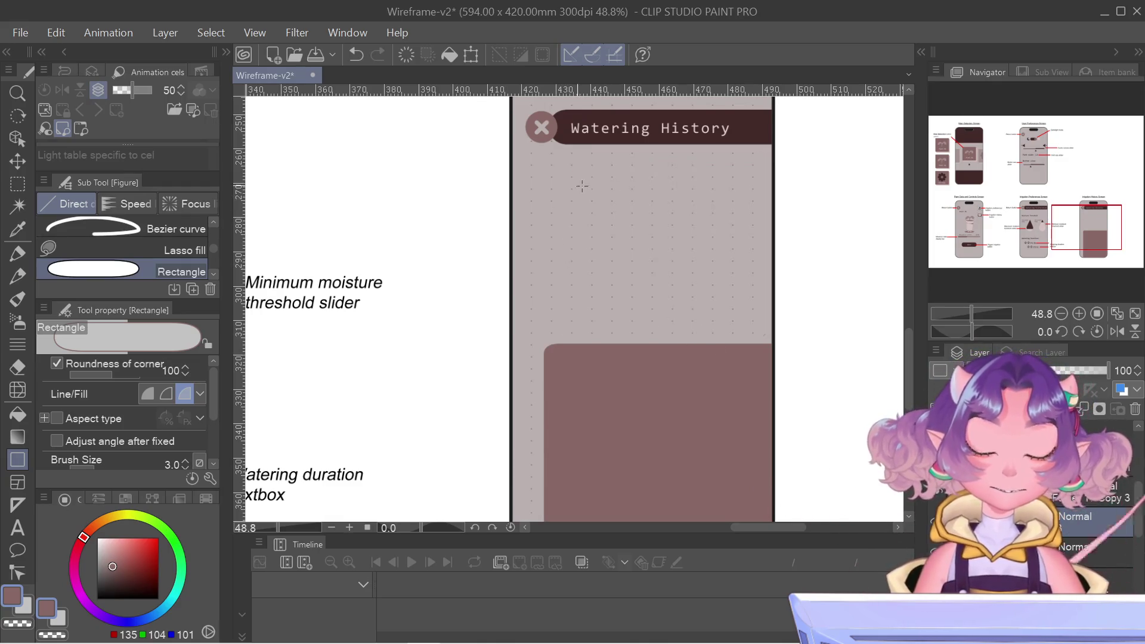
pyautogui.moveTo(543, 145)
pyautogui.mouseDown()
pyautogui.moveTo(769, 352)
pyautogui.moveTo(771, 332)
pyautogui.mouseUp()
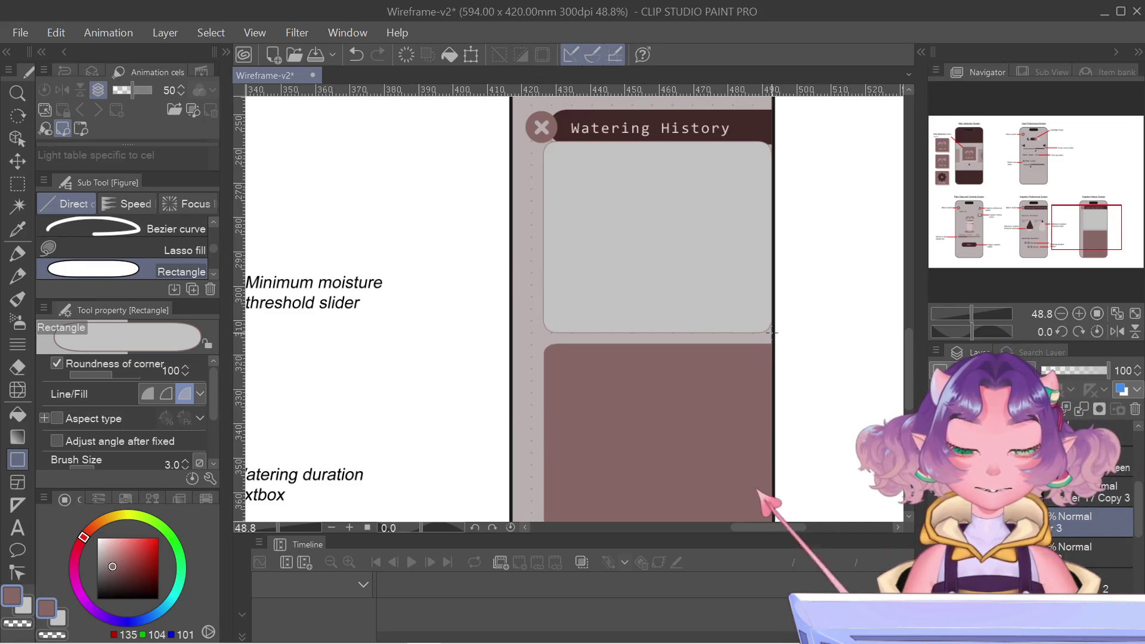
pyautogui.hotkey('ctrl', 't')
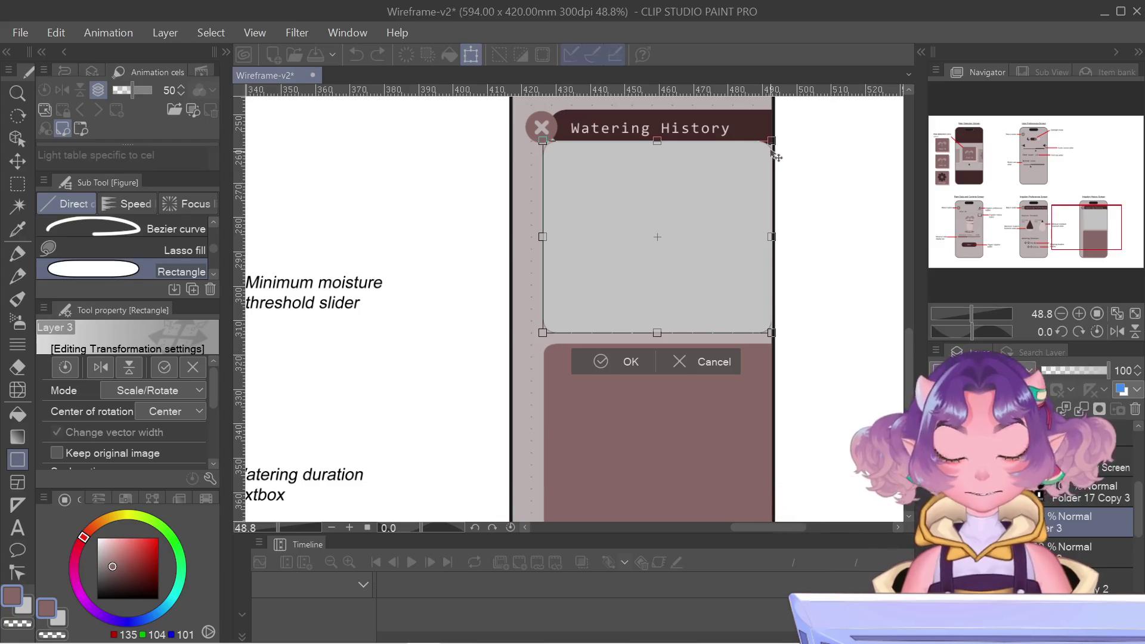
# - Shrink the grey panel from its top-right corner and drag it lower on the screen
pyautogui.moveTo(769, 139); pyautogui.dragTo(759, 150)
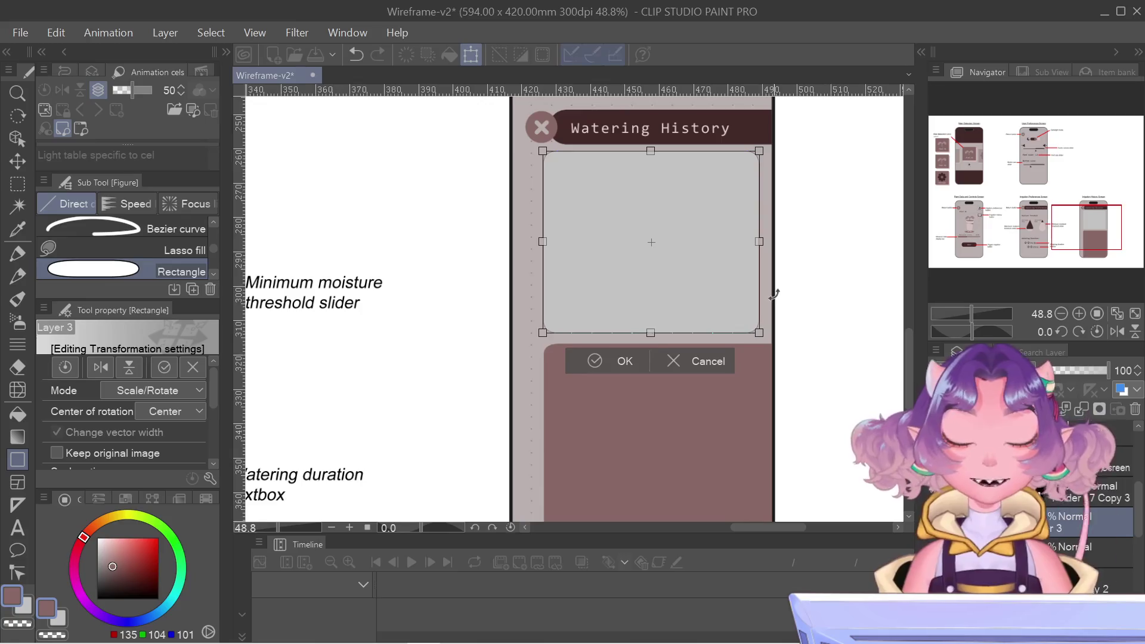
pyautogui.scroll(1, 773, 294)
pyautogui.moveTo(660, 166); pyautogui.dragTo(665, 269)
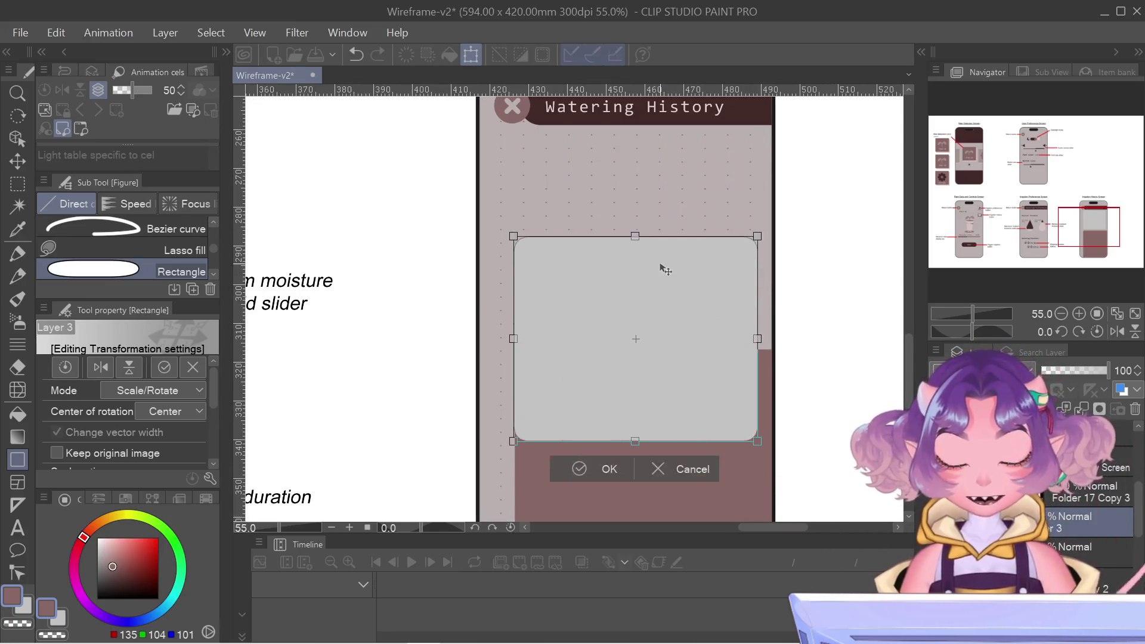
pyautogui.scroll(5, 540, 402)
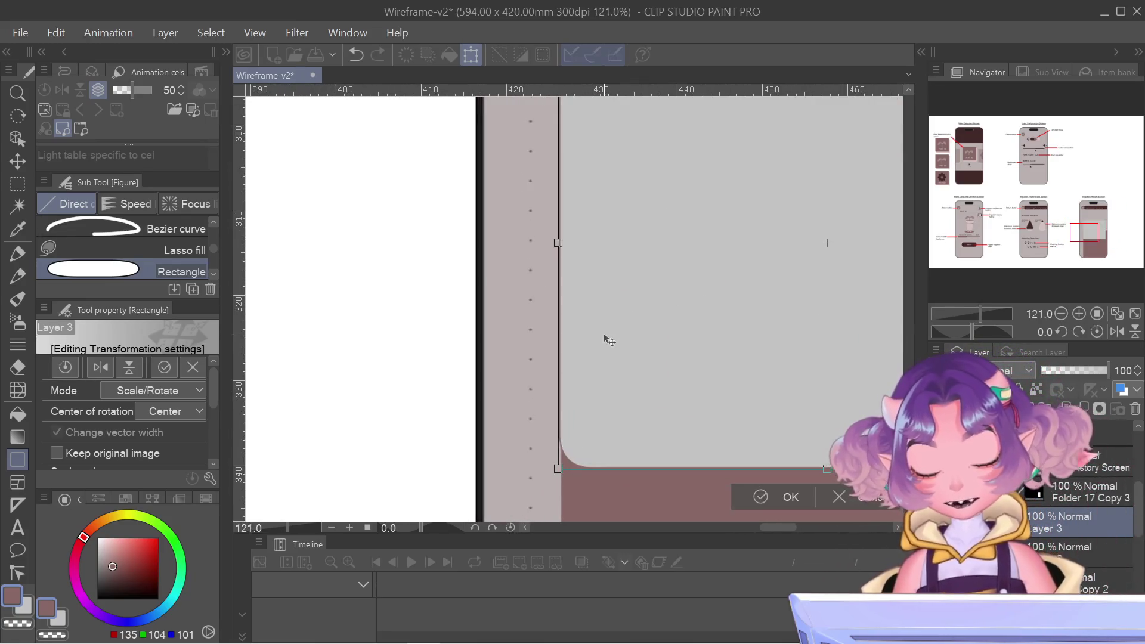
pyautogui.moveTo(609, 340); pyautogui.dragTo(612, 340)
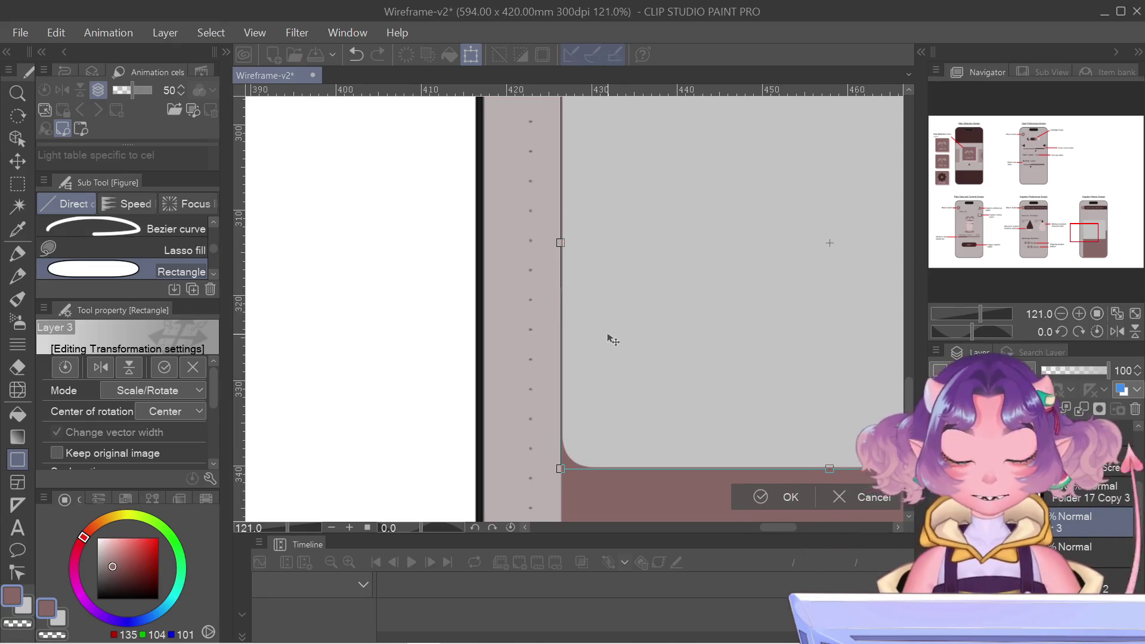
pyautogui.scroll(-3, 1084, 232)
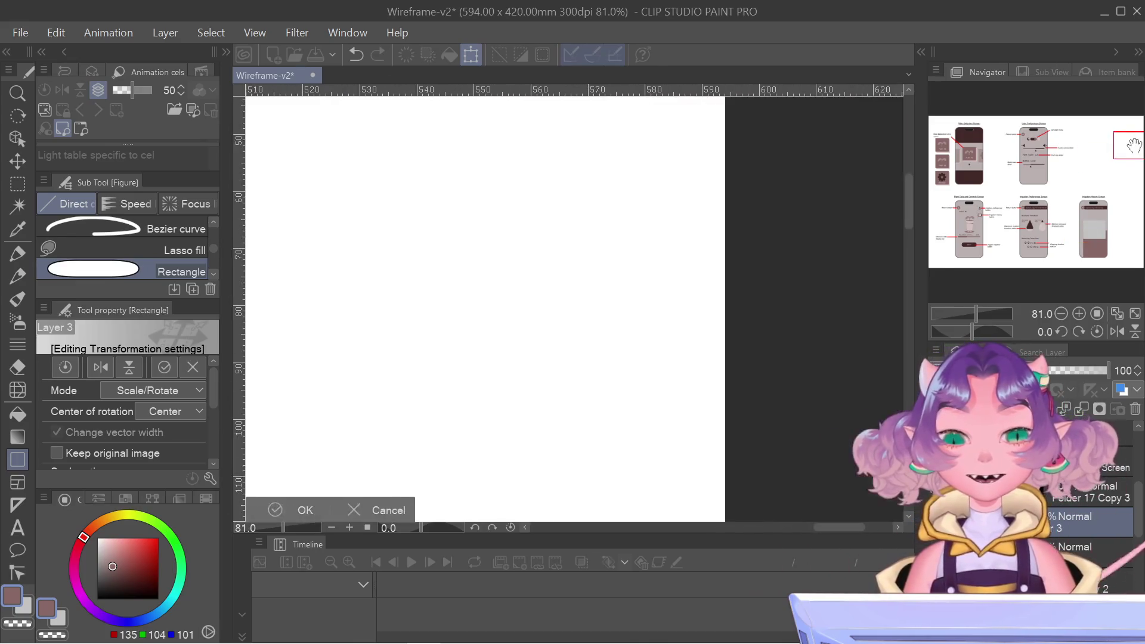
pyautogui.moveTo(1084, 233)
pyautogui.mouseDown()
pyautogui.moveTo(1099, 210)
pyautogui.moveTo(1124, 210)
pyautogui.mouseUp()
pyautogui.scroll(-2, 1091, 215)
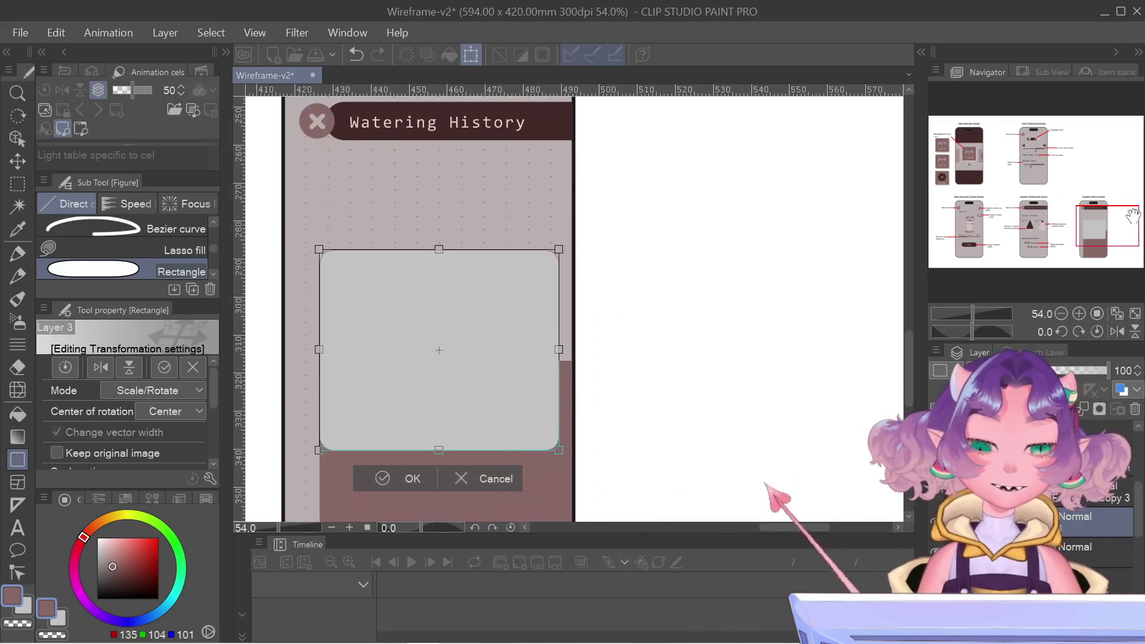
# - Nudge the grey panel up under the header with the arrow keys and adjust its right edge
pyautogui.press('Up')
pyautogui.press('Up')
pyautogui.press('Up')
pyautogui.press('Up')
pyautogui.press('Up')
pyautogui.press('Up')
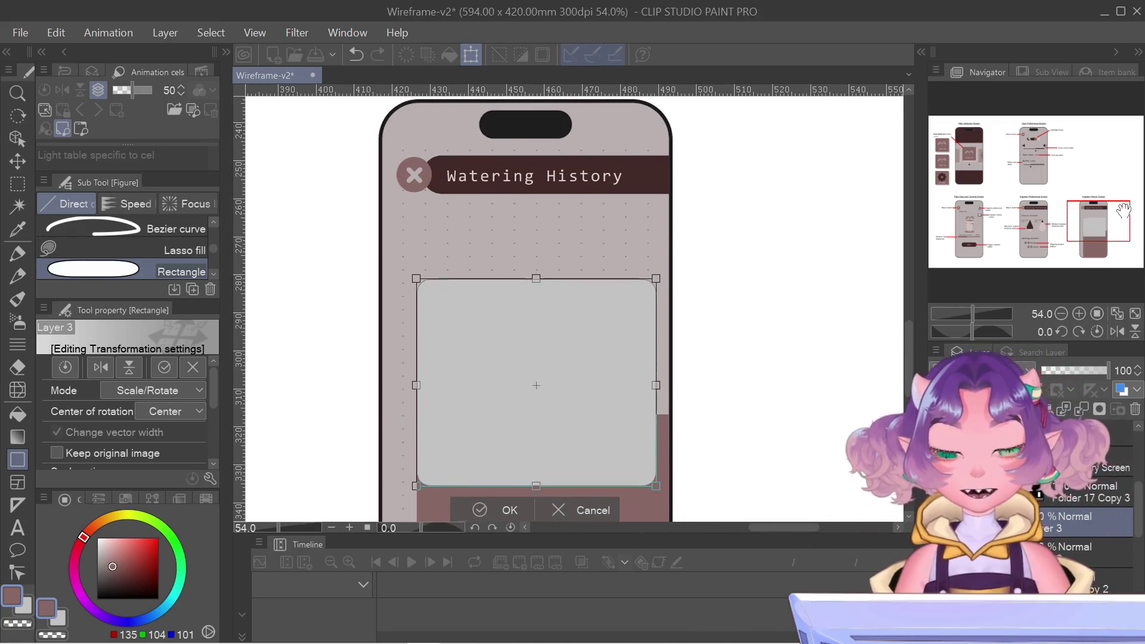
pyautogui.press('Up')
pyautogui.press('Up')
pyautogui.press('Up')
pyautogui.press('Up')
pyautogui.press('Up')
pyautogui.press('Up')
pyautogui.press('Up')
pyautogui.press('Up')
pyautogui.press('Up')
pyautogui.press('Up')
pyautogui.press('Up')
pyautogui.press('Up')
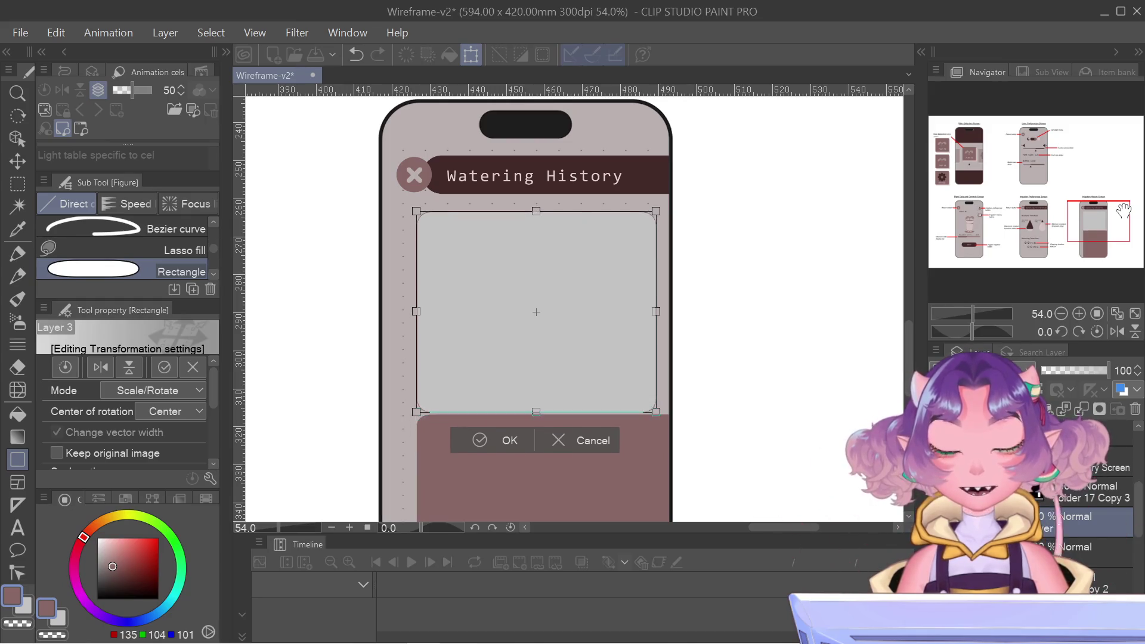
pyautogui.press('Up')
pyautogui.press('Up')
pyautogui.press('Up')
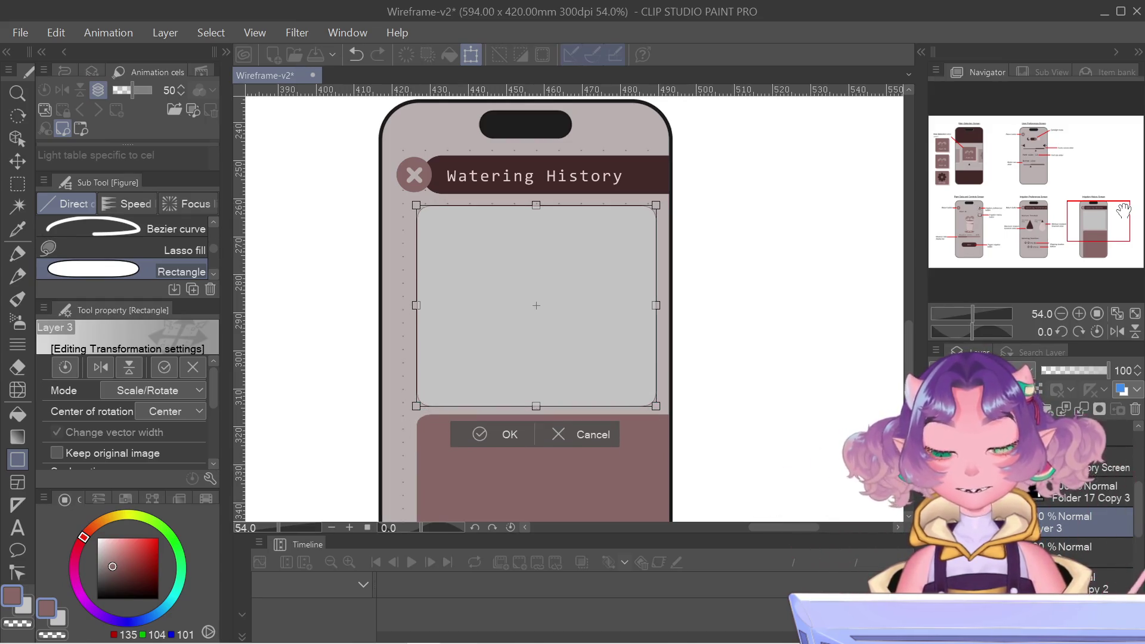
pyautogui.scroll(2, 673, 268)
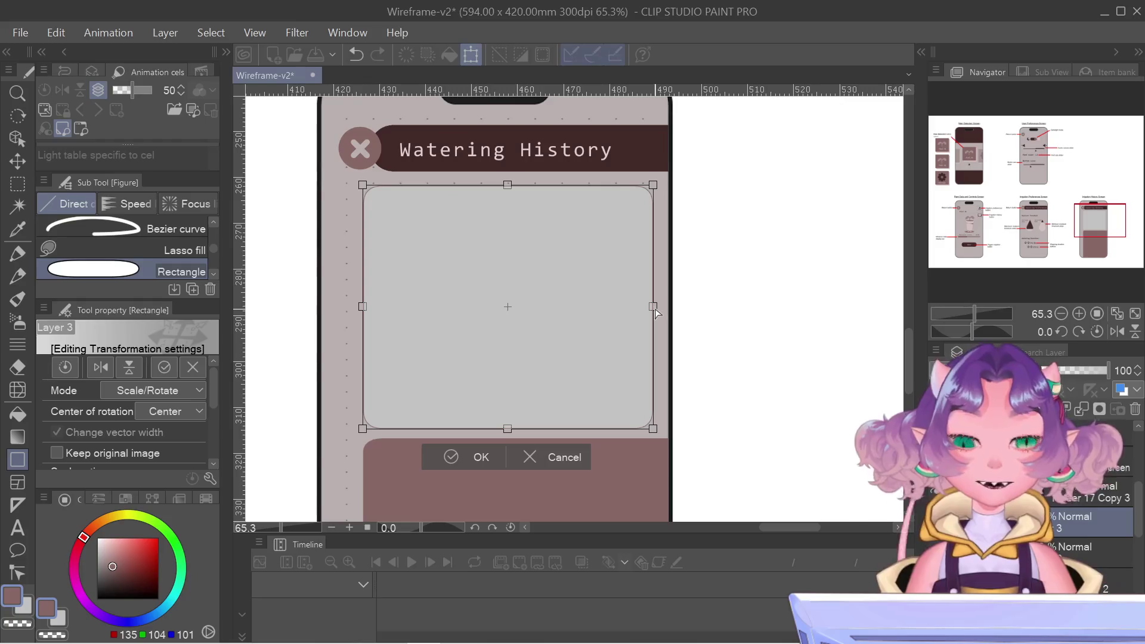
pyautogui.moveTo(655, 311); pyautogui.dragTo(666, 311)
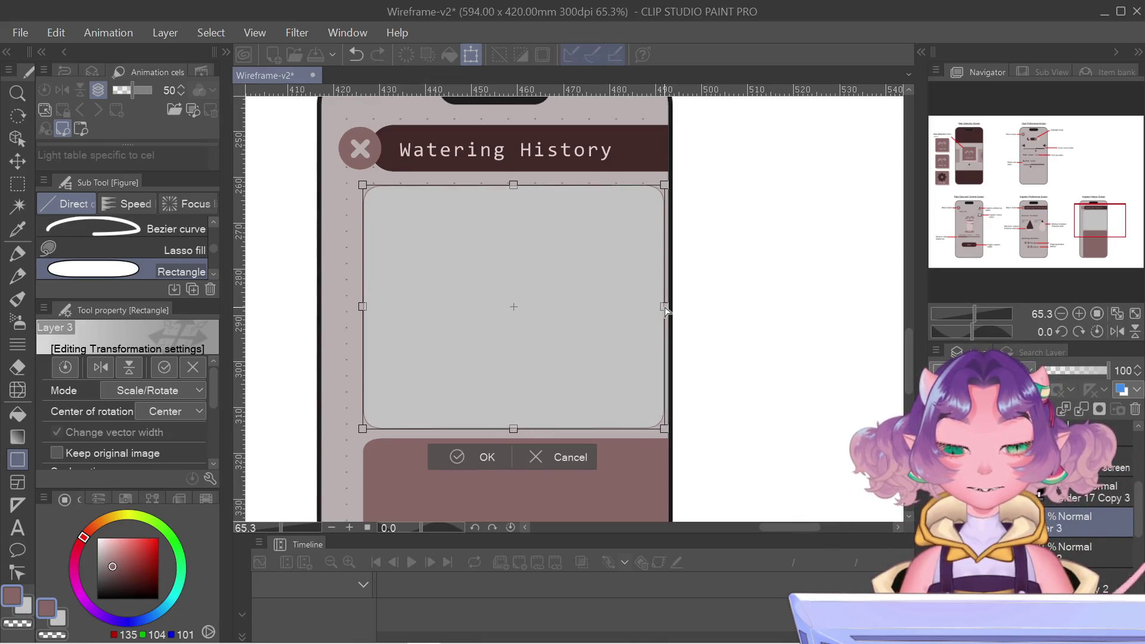
pyautogui.moveTo(666, 310); pyautogui.dragTo(664, 311)
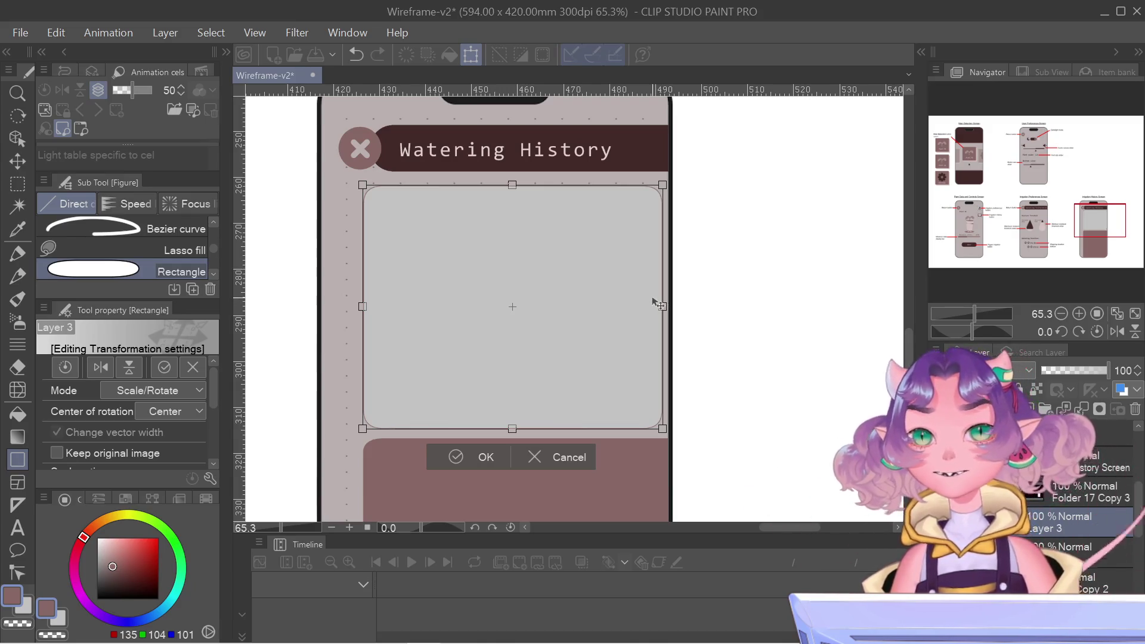
# - Zoom in to check the panel's edges against the header, then apply the transformation
pyautogui.hotkey('ctrl', 'alt', '0')
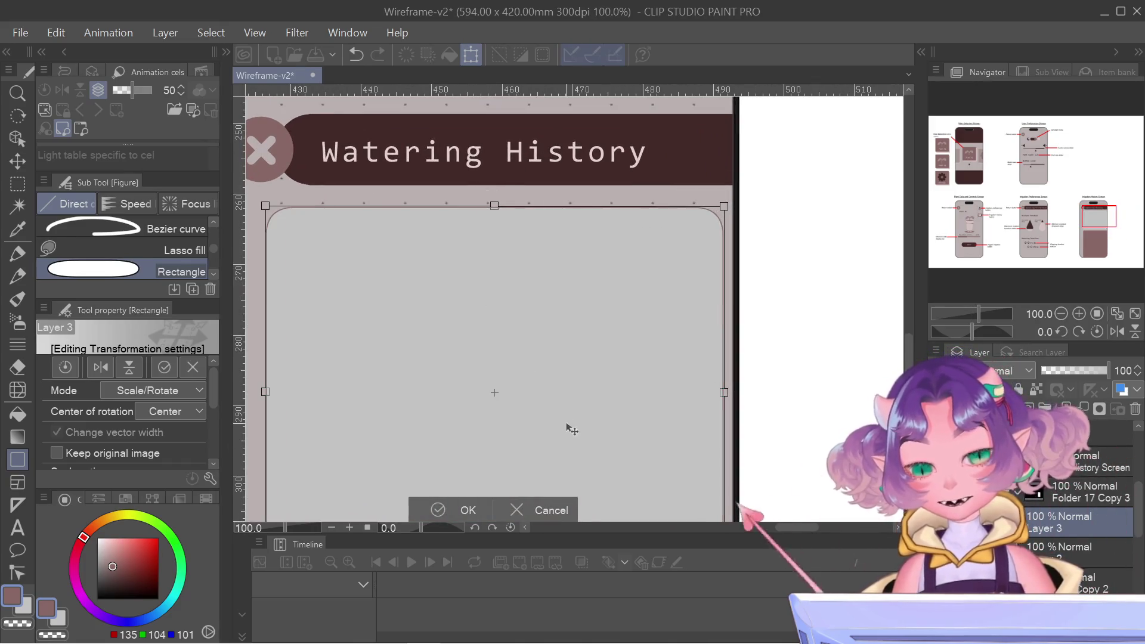
pyautogui.moveTo(567, 427); pyautogui.dragTo(605, 292)
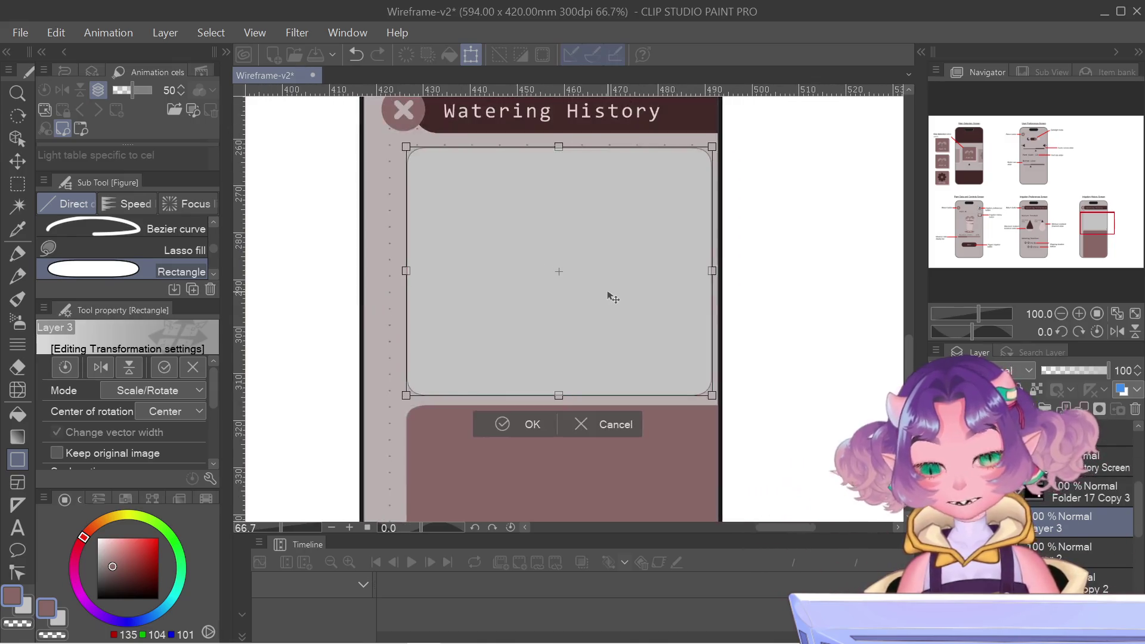
pyautogui.scroll(-1, 613, 297)
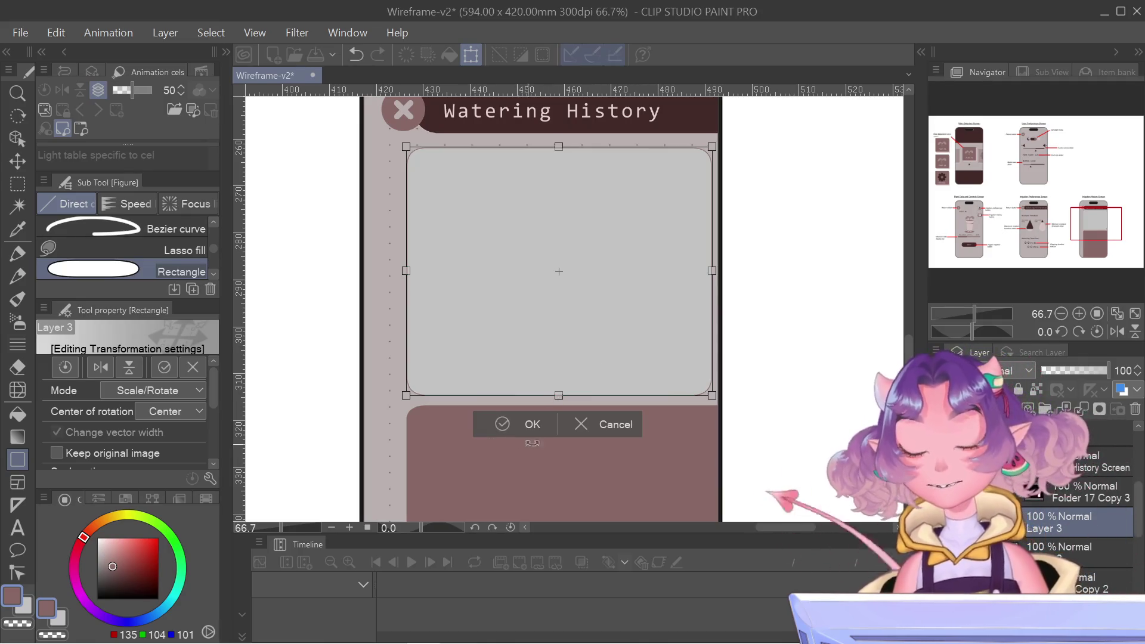
pyautogui.click(524, 419)
pyautogui.click(18, 183)
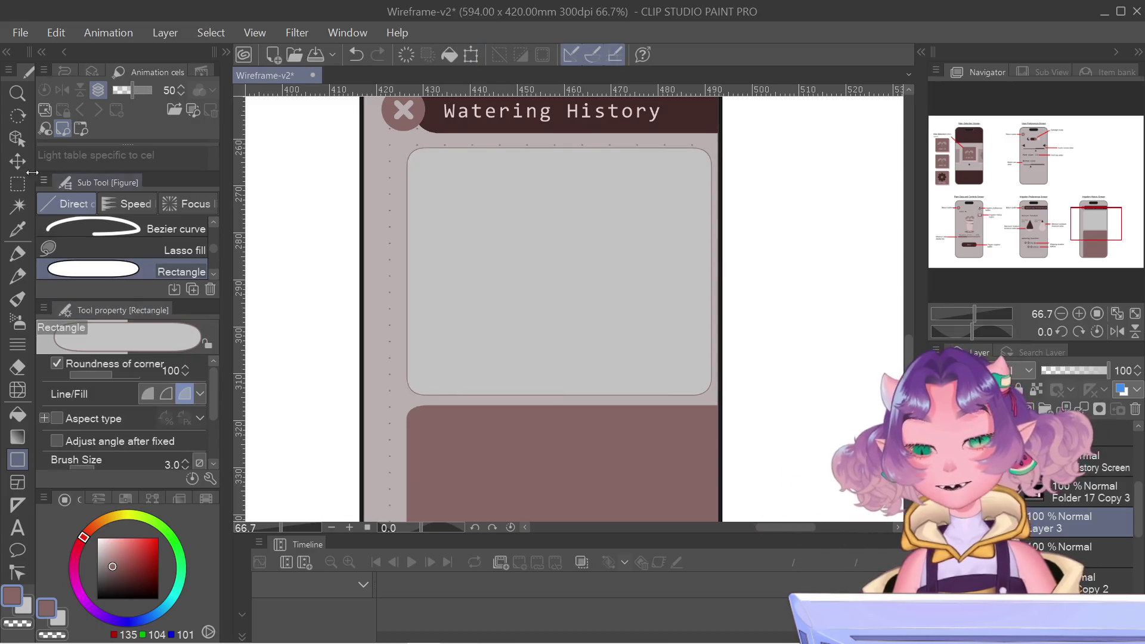
pyautogui.moveTo(293, 201); pyautogui.dragTo(407, 491)
pyautogui.scroll(3, 379, 289)
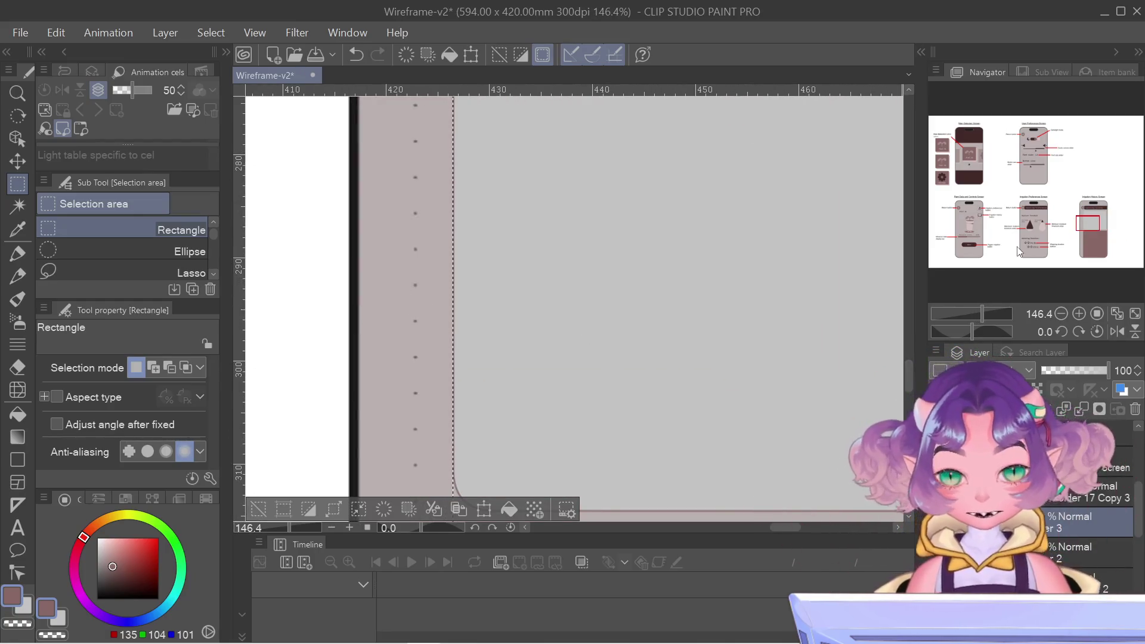
pyautogui.moveTo(1087, 222)
pyautogui.mouseDown()
pyautogui.moveTo(1088, 233)
pyautogui.moveTo(1087, 223)
pyautogui.mouseUp()
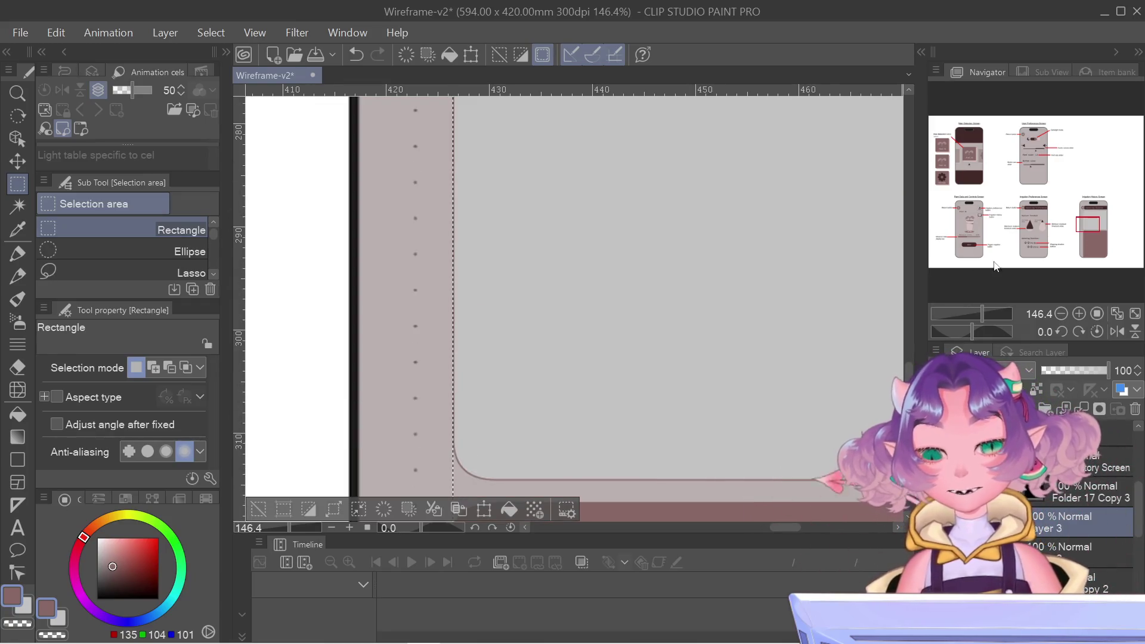
pyautogui.scroll(-2, 784, 301)
pyautogui.scroll(-1, 413, 258)
pyautogui.click(413, 258)
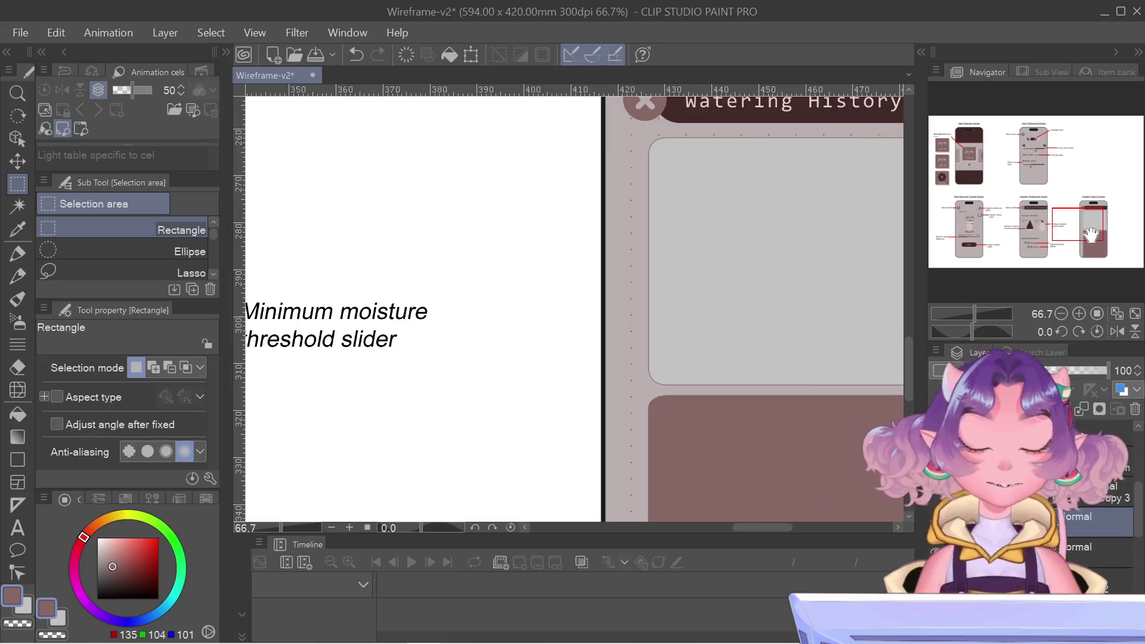
pyautogui.moveTo(1092, 233); pyautogui.dragTo(1107, 230)
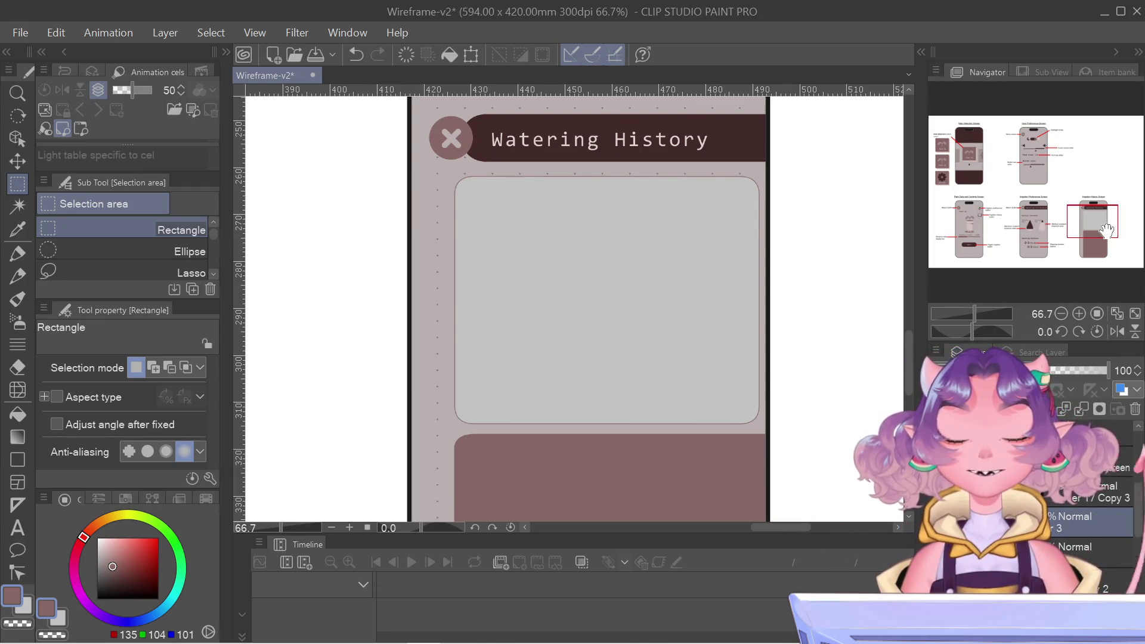
pyautogui.click(1042, 225)
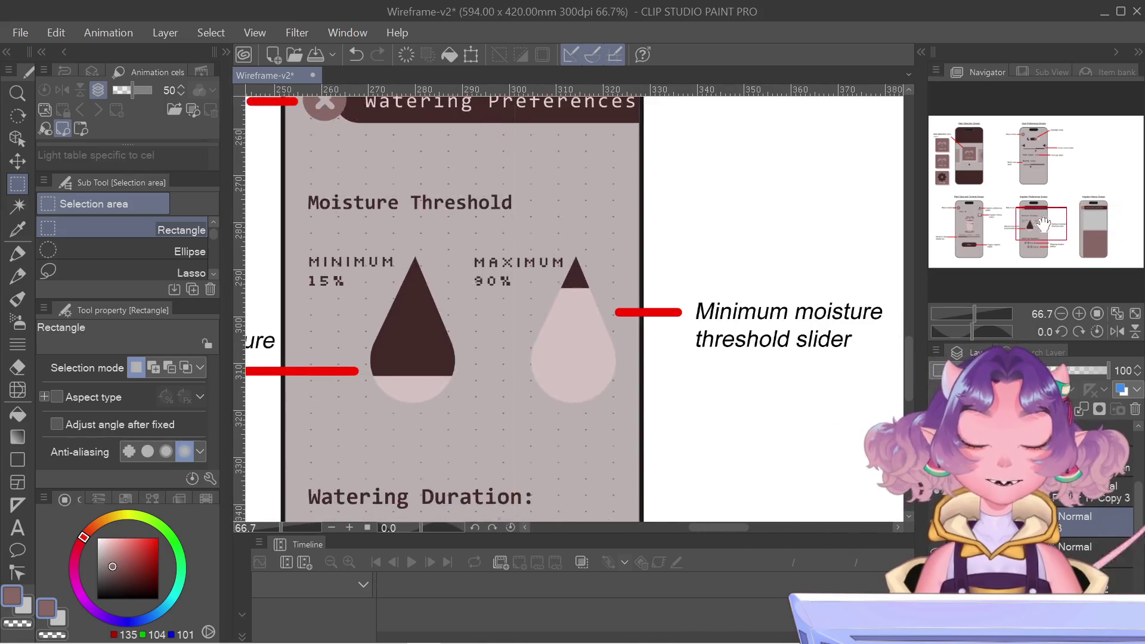
pyautogui.click(1038, 181)
pyautogui.moveTo(1038, 180)
pyautogui.mouseDown()
pyautogui.moveTo(1039, 225)
pyautogui.moveTo(1096, 216)
pyautogui.mouseUp()
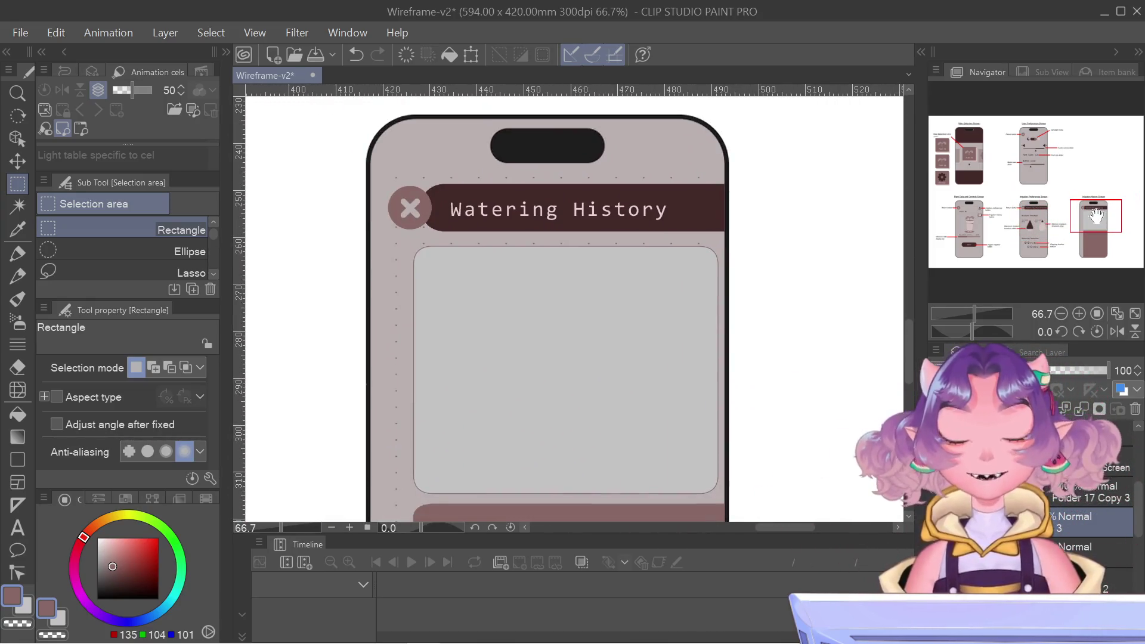
pyautogui.moveTo(1096, 216)
pyautogui.mouseDown()
pyautogui.moveTo(1073, 192)
pyautogui.moveTo(975, 150)
pyautogui.moveTo(1027, 140)
pyautogui.moveTo(945, 162)
pyautogui.mouseUp()
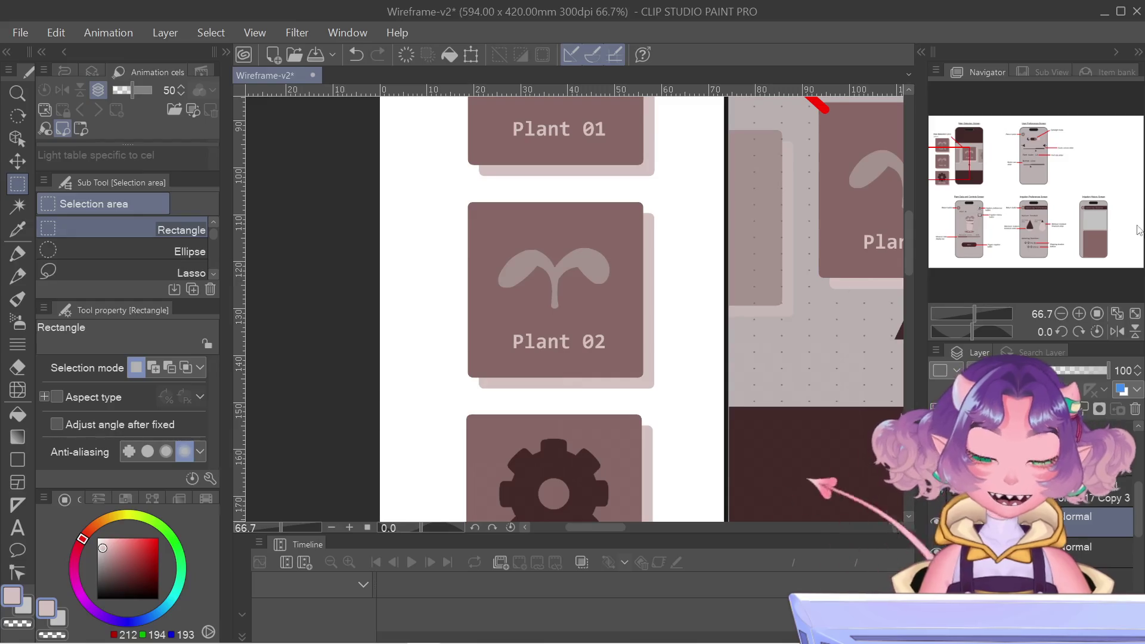
pyautogui.moveTo(1093, 212)
pyautogui.mouseDown()
pyautogui.moveTo(1097, 236)
pyautogui.moveTo(1096, 220)
pyautogui.mouseUp()
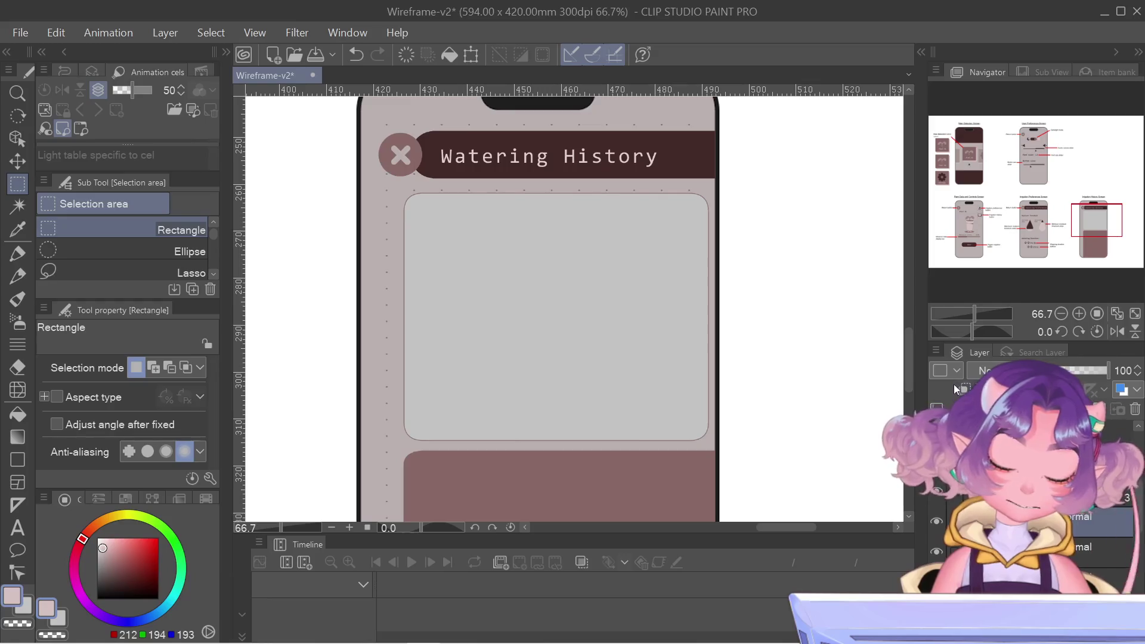
pyautogui.press('g')
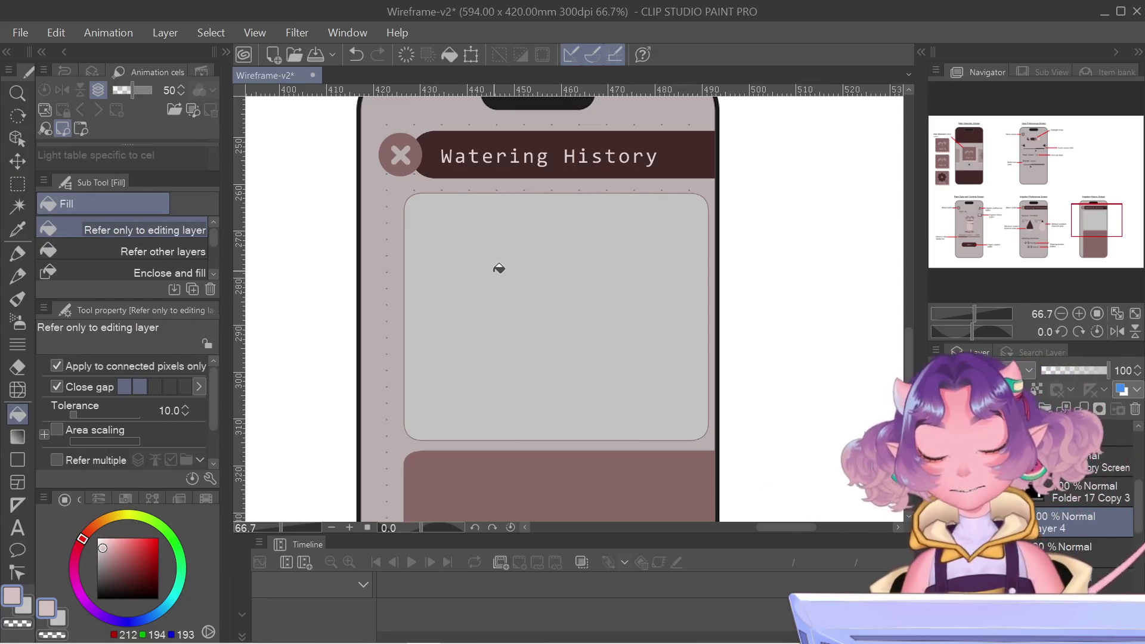
# - Fill the upper grey panel under the Watering History header with light pink
pyautogui.click(499, 268)
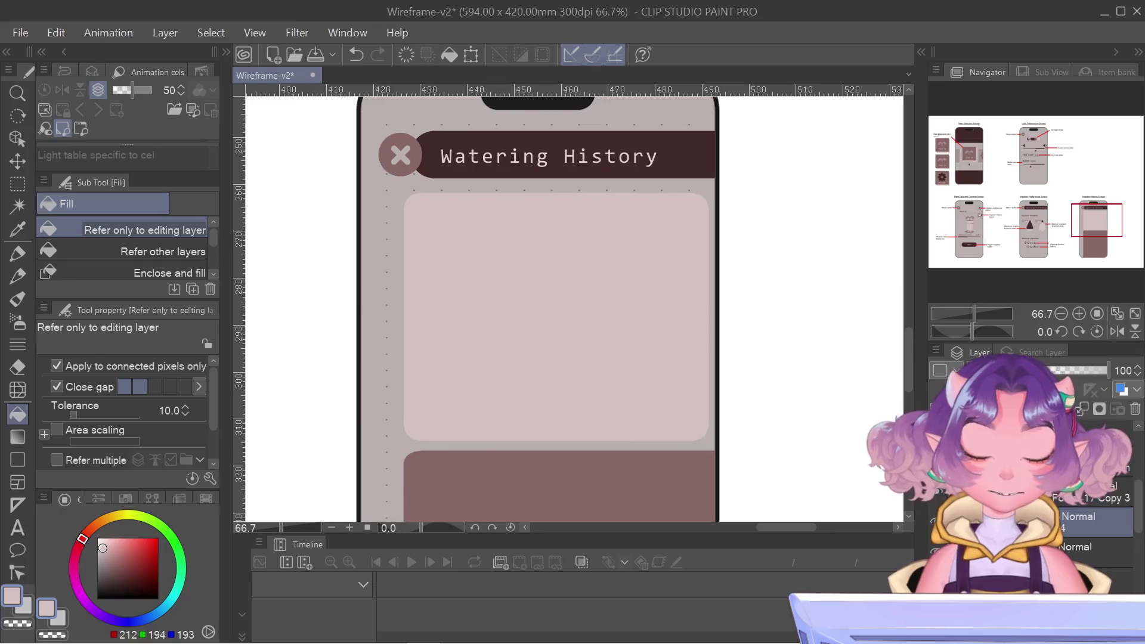
pyautogui.rightClick(954, 516)
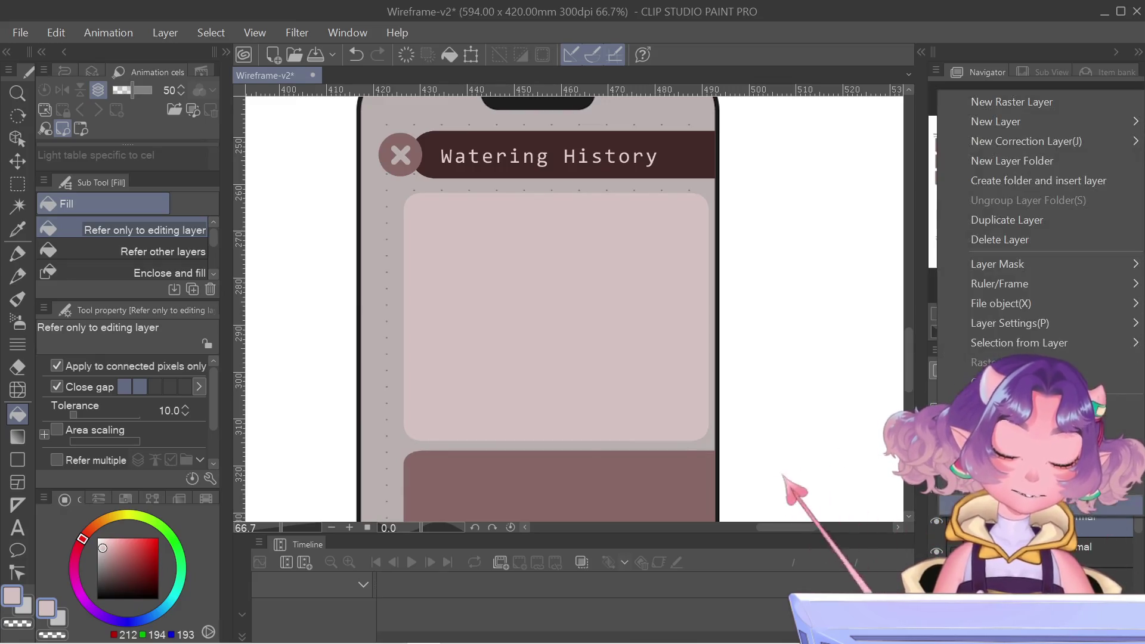
pyautogui.click(939, 237)
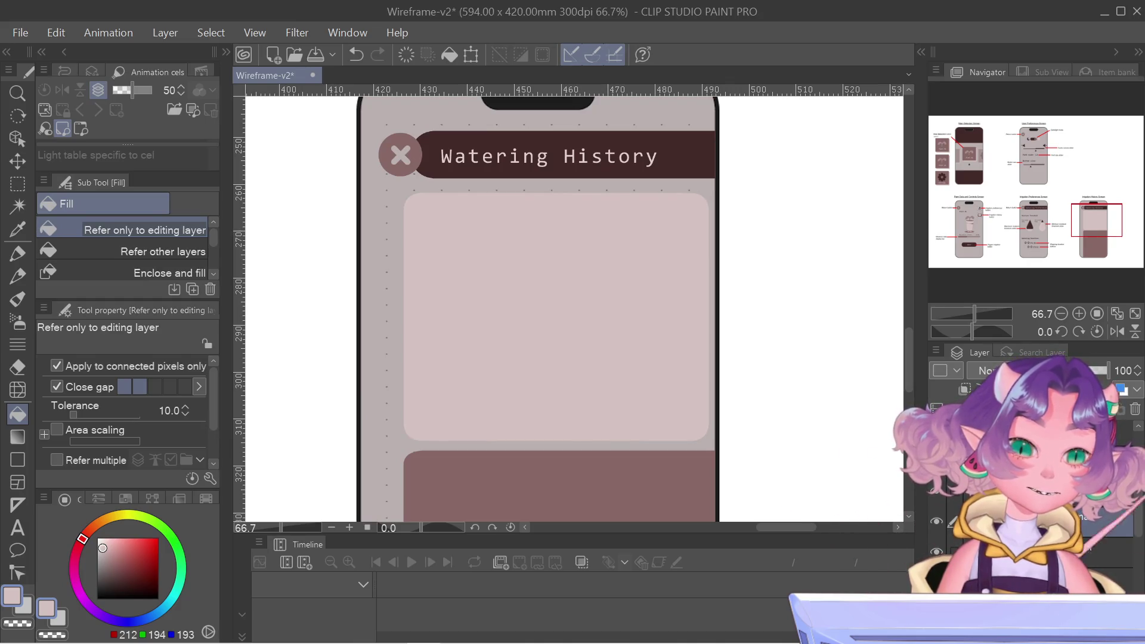
# - Open and dismiss the Layer palette's command menu several times without changes
pyautogui.click(935, 351)
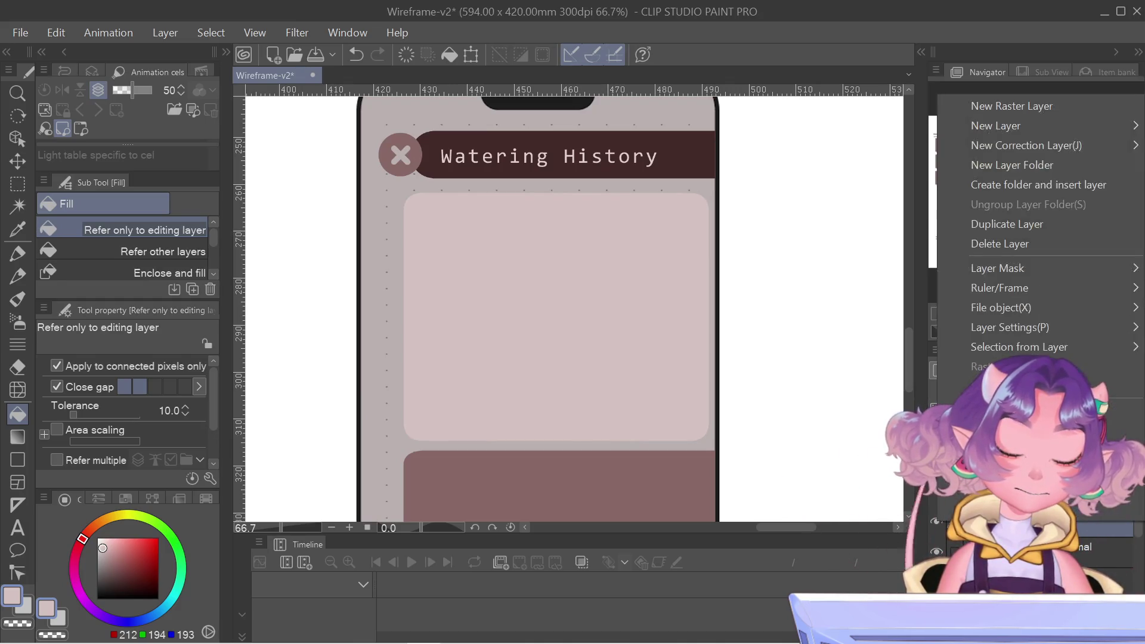
pyautogui.press('Escape')
pyautogui.click(936, 350)
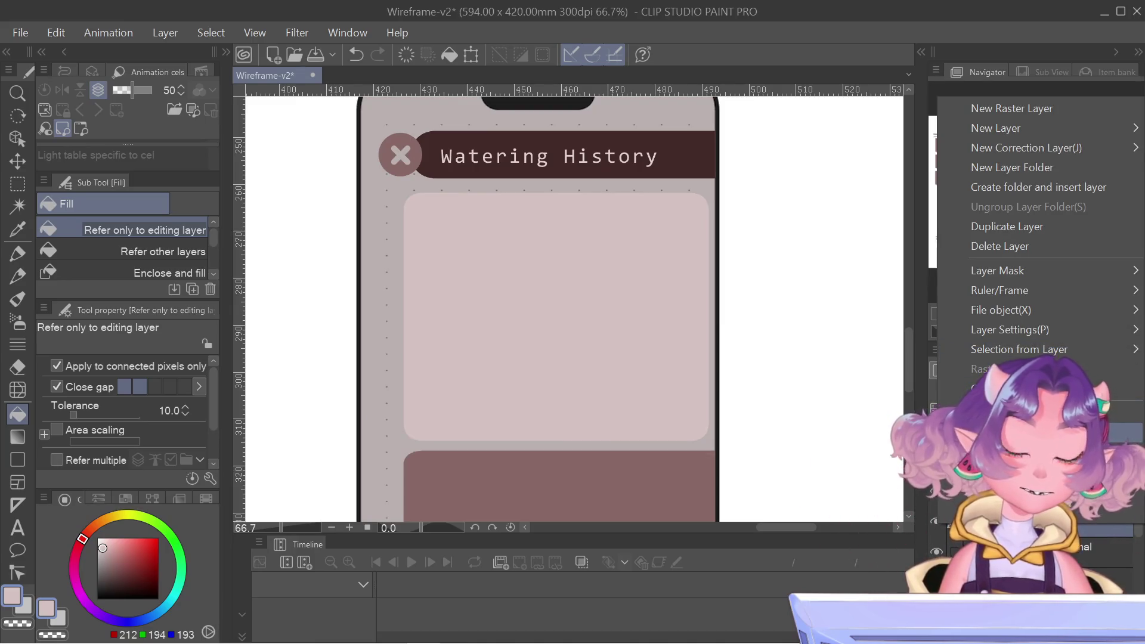
pyautogui.press('Escape')
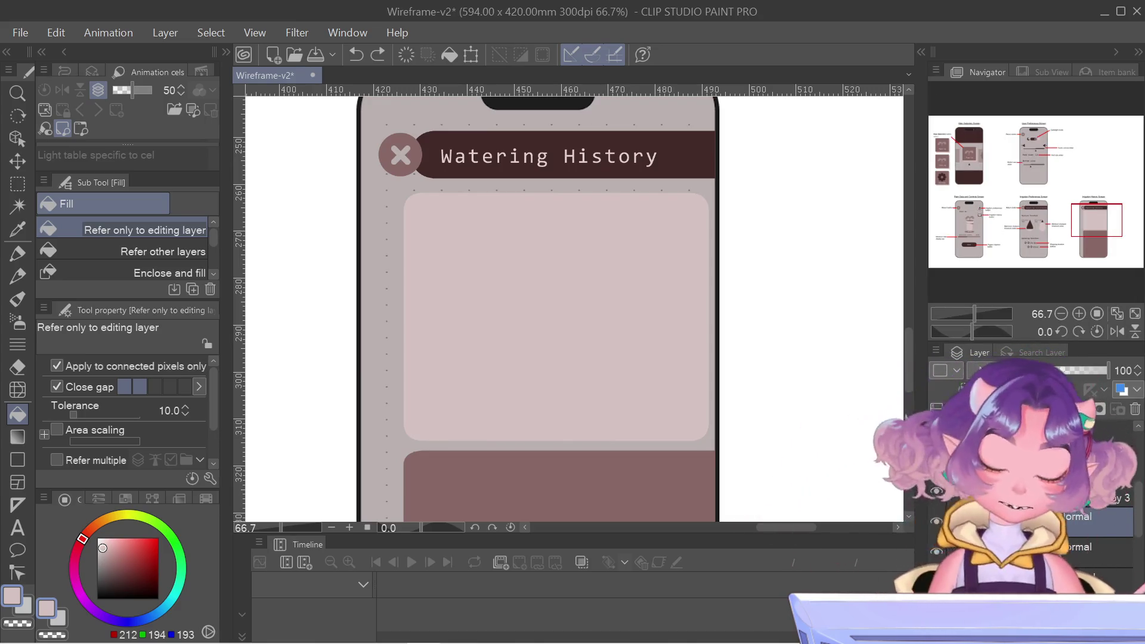
pyautogui.click(936, 351)
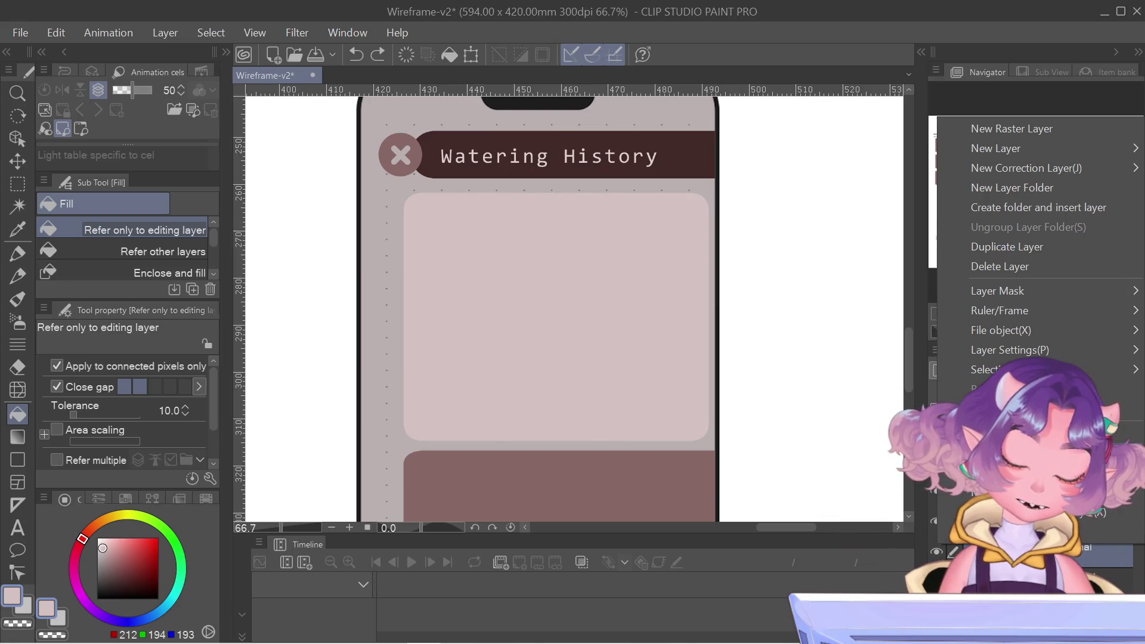
pyautogui.press('Escape')
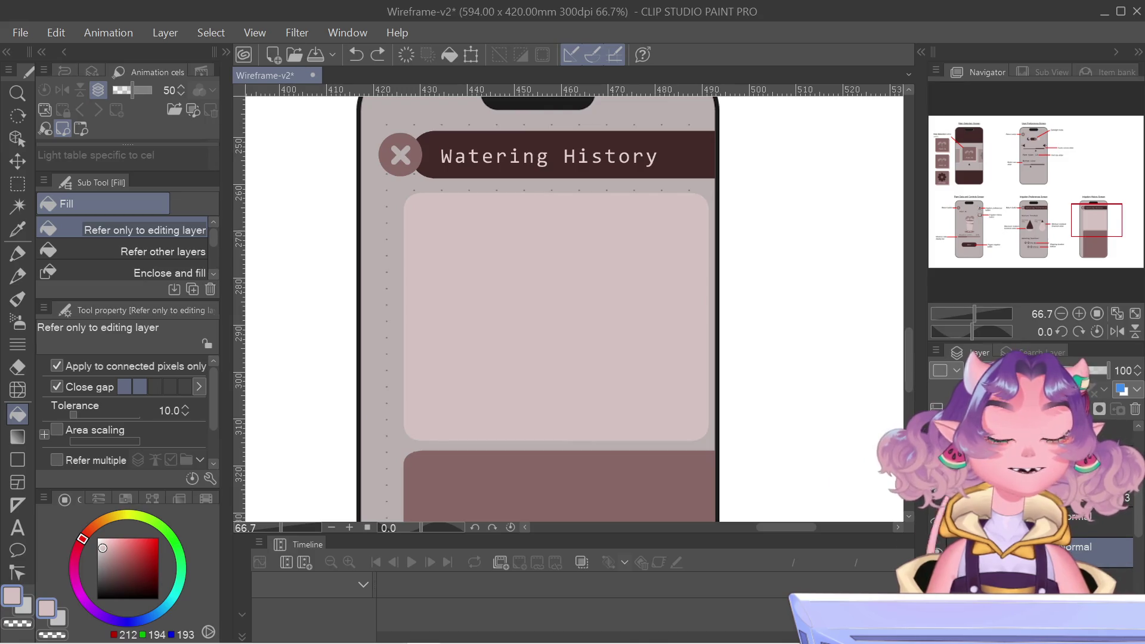
# - Zoom out to 16.4% and pan between the Irrigation History and Plant Data and Controls screens
pyautogui.scroll(-1, 689, 327)
pyautogui.scroll(-1, 685, 325)
pyautogui.scroll(-1, 686, 325)
pyautogui.scroll(-2, 686, 325)
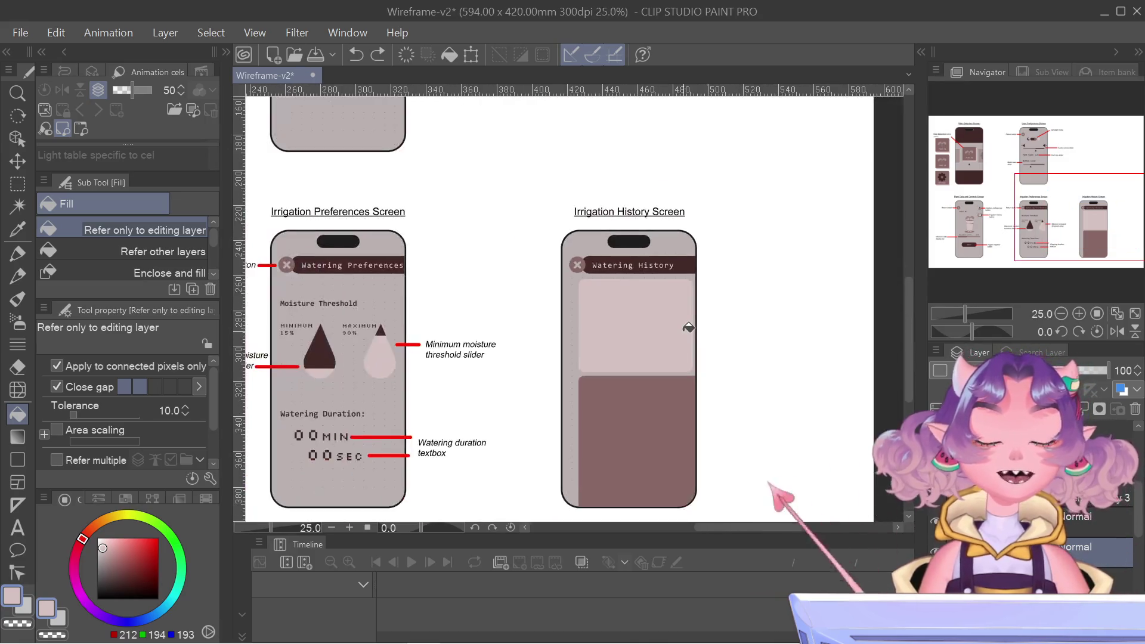
pyautogui.scroll(-1, 853, 305)
pyautogui.moveTo(1107, 223)
pyautogui.mouseDown()
pyautogui.moveTo(1096, 222)
pyautogui.moveTo(1106, 210)
pyautogui.moveTo(1027, 210)
pyautogui.mouseUp()
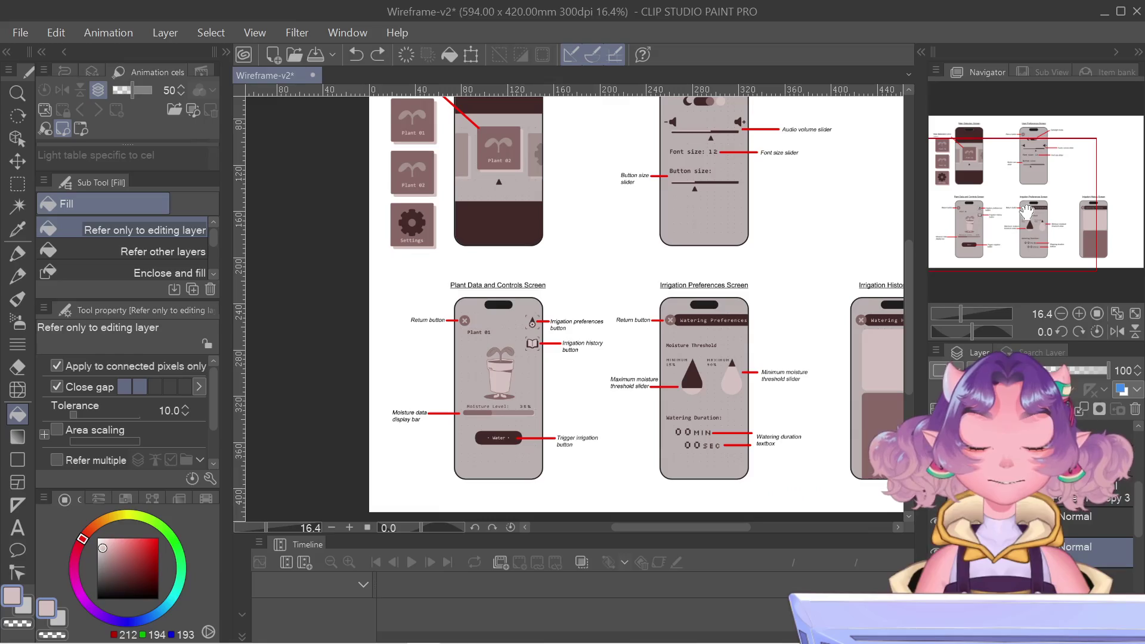
pyautogui.moveTo(1027, 210); pyautogui.dragTo(1104, 212)
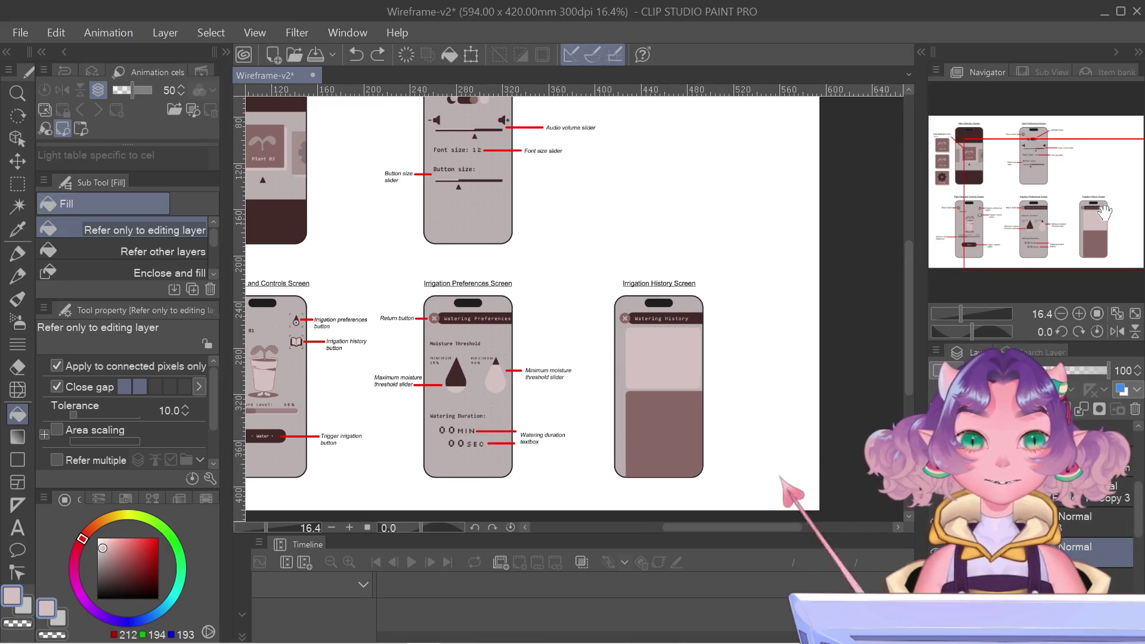
pyautogui.moveTo(1104, 212); pyautogui.dragTo(1140, 212)
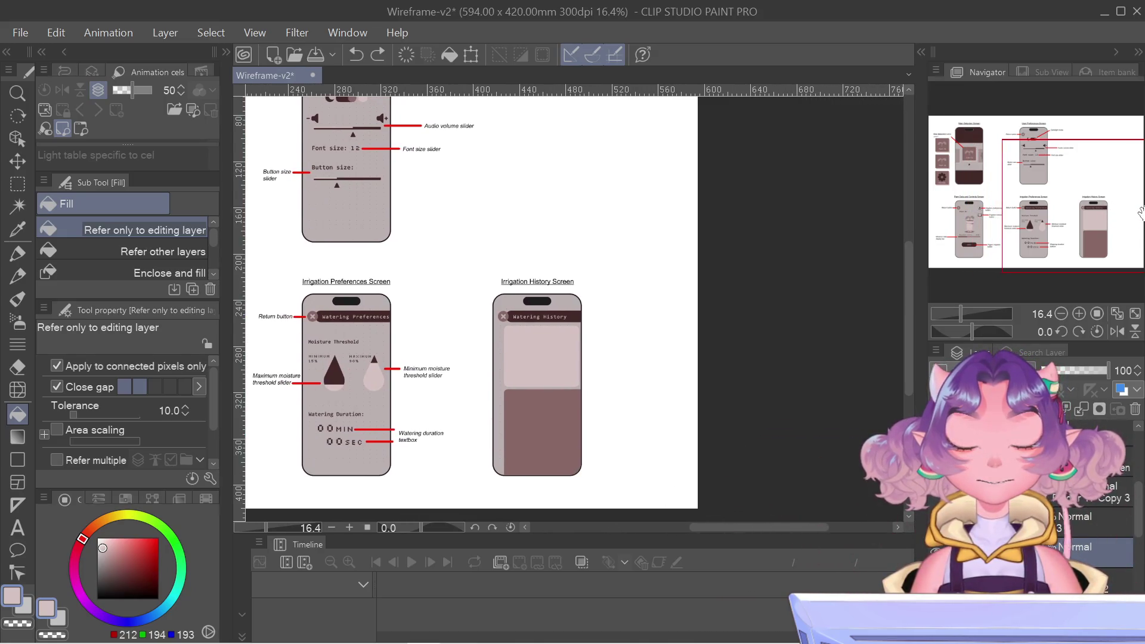
pyautogui.moveTo(1140, 211)
pyautogui.mouseDown()
pyautogui.moveTo(1046, 216)
pyautogui.moveTo(1103, 214)
pyautogui.mouseUp()
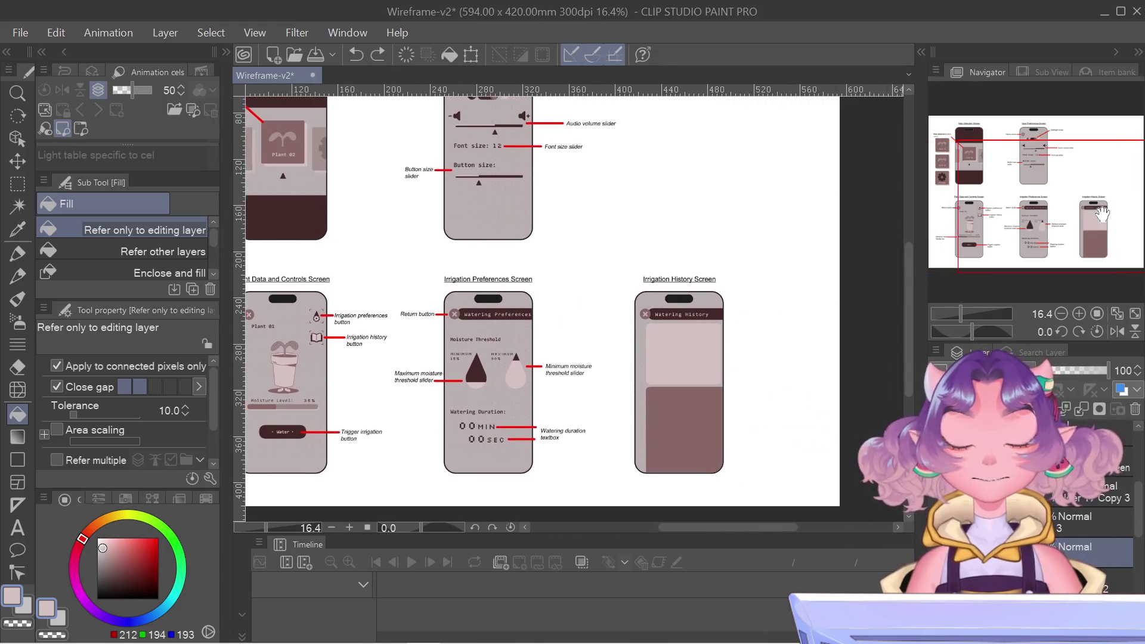
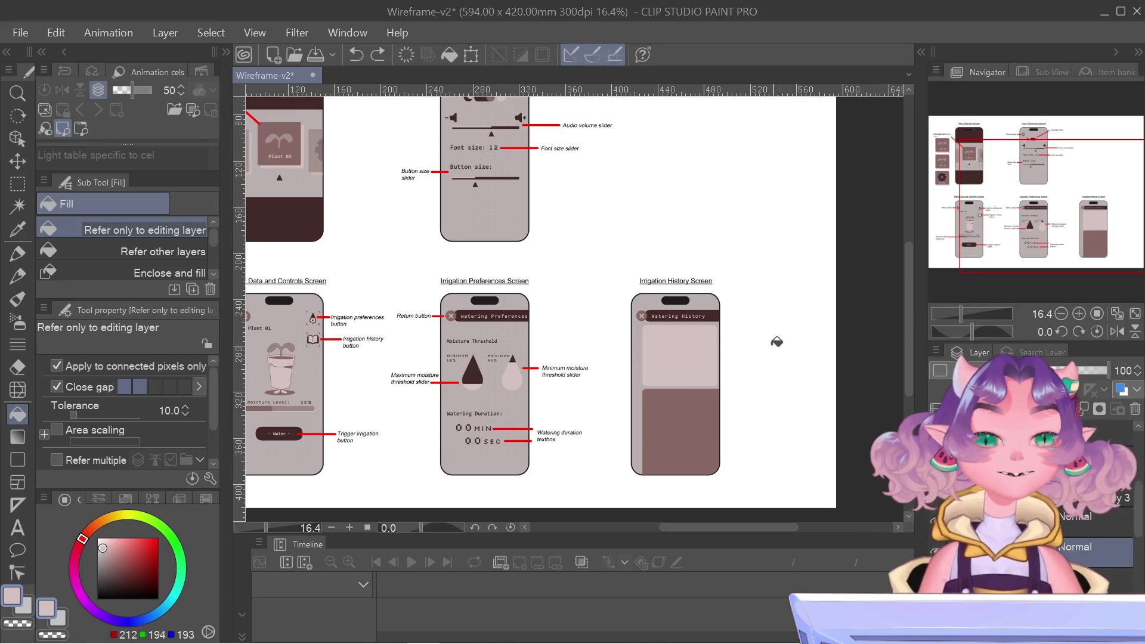
# - Zoom and pan across the wireframe sheet to centre the two lower phone screens
pyautogui.scroll(1, 787, 370)
pyautogui.scroll(1, 784, 399)
pyautogui.scroll(1, 784, 401)
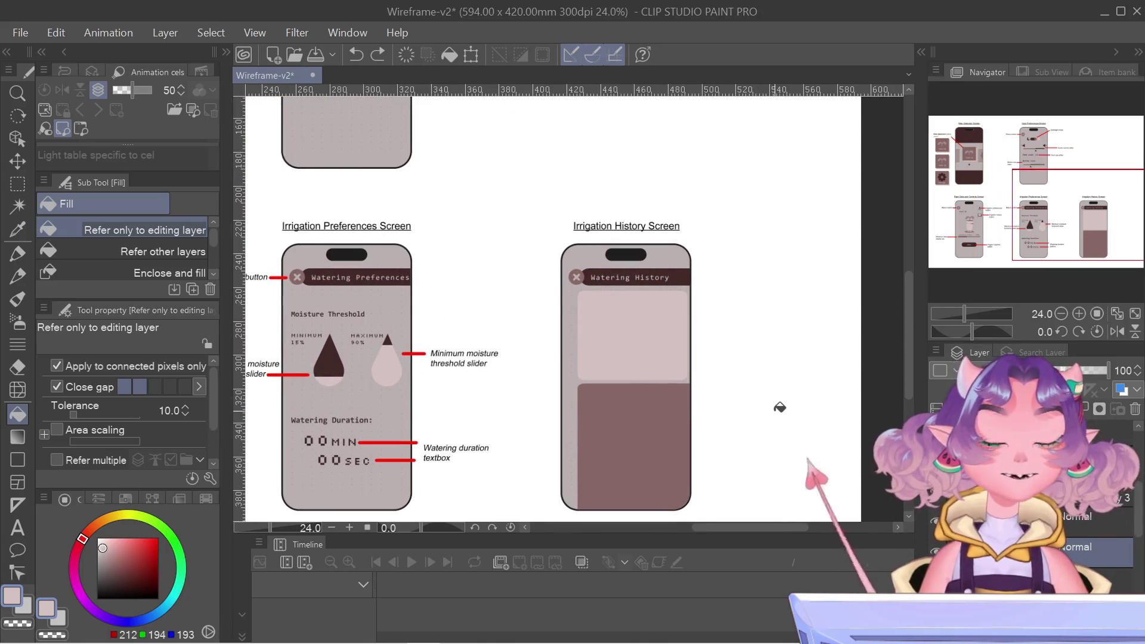
pyautogui.scroll(1, 780, 407)
pyautogui.scroll(1, 775, 407)
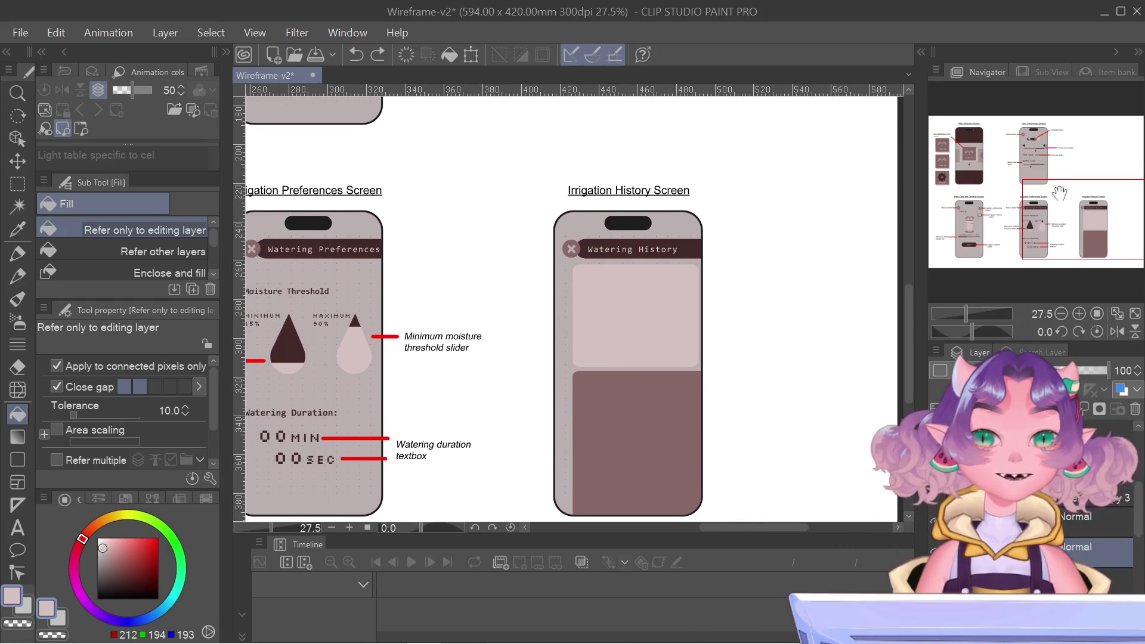
pyautogui.moveTo(1064, 191); pyautogui.dragTo(1034, 194)
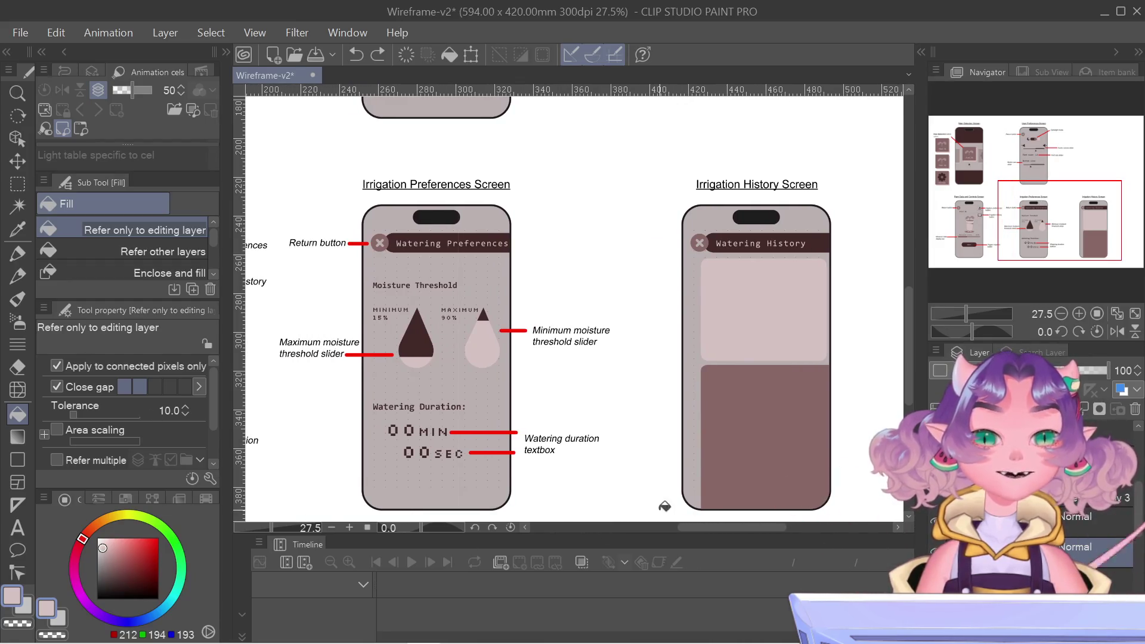
pyautogui.moveTo(700, 526)
pyautogui.mouseDown()
pyautogui.moveTo(636, 525)
pyautogui.moveTo(718, 520)
pyautogui.mouseUp()
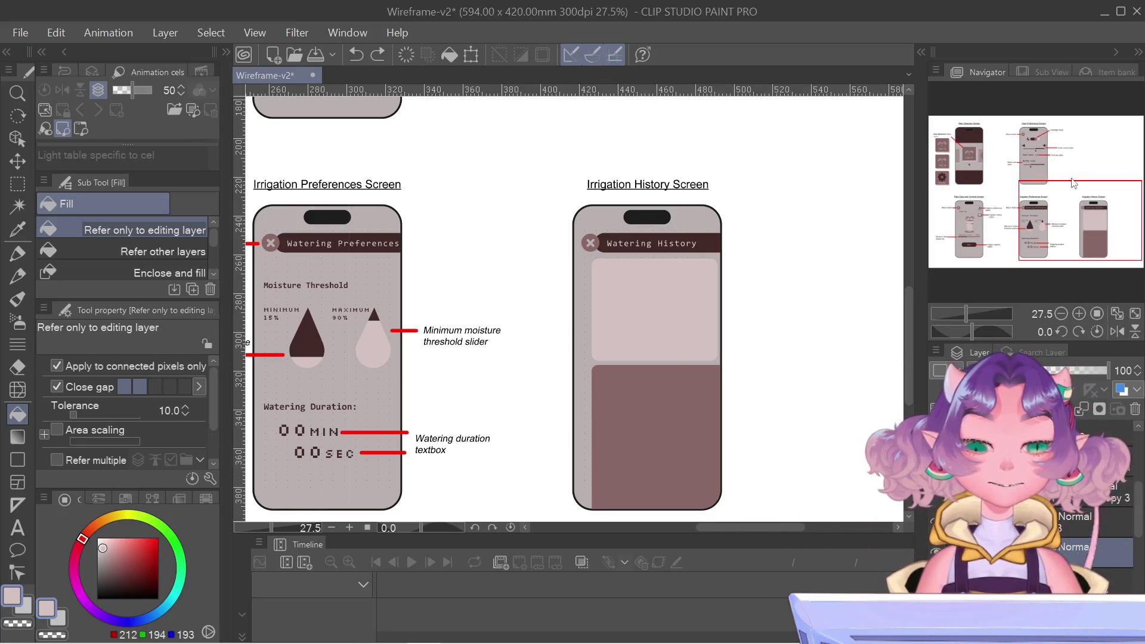
pyautogui.scroll(-1, 811, 394)
pyautogui.scroll(-1, 810, 394)
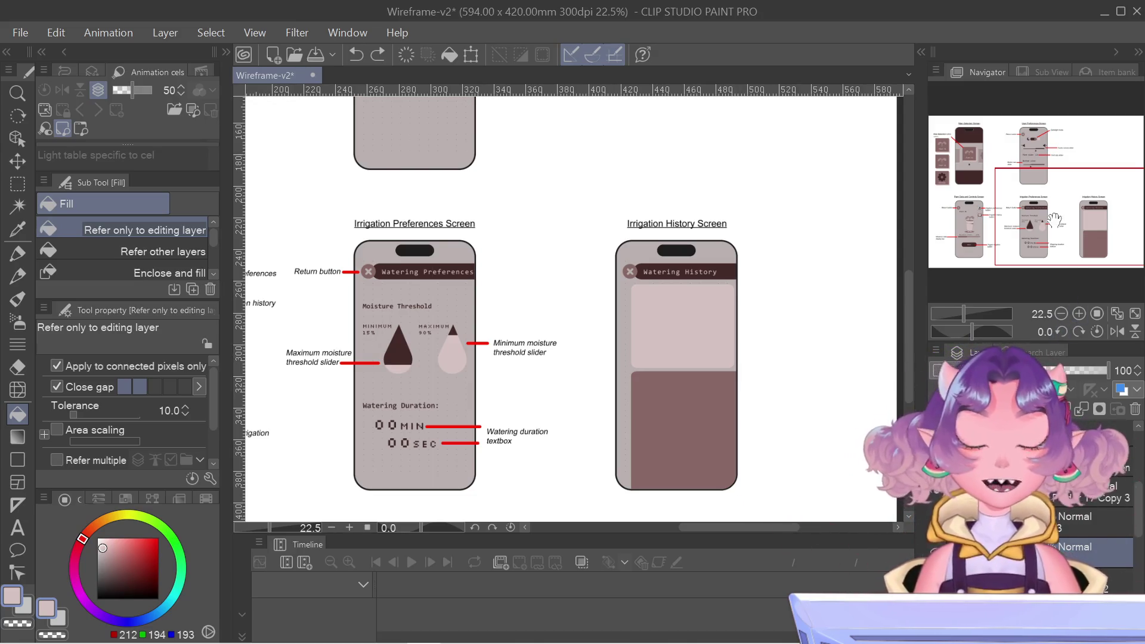
pyautogui.moveTo(1054, 221); pyautogui.dragTo(1064, 211)
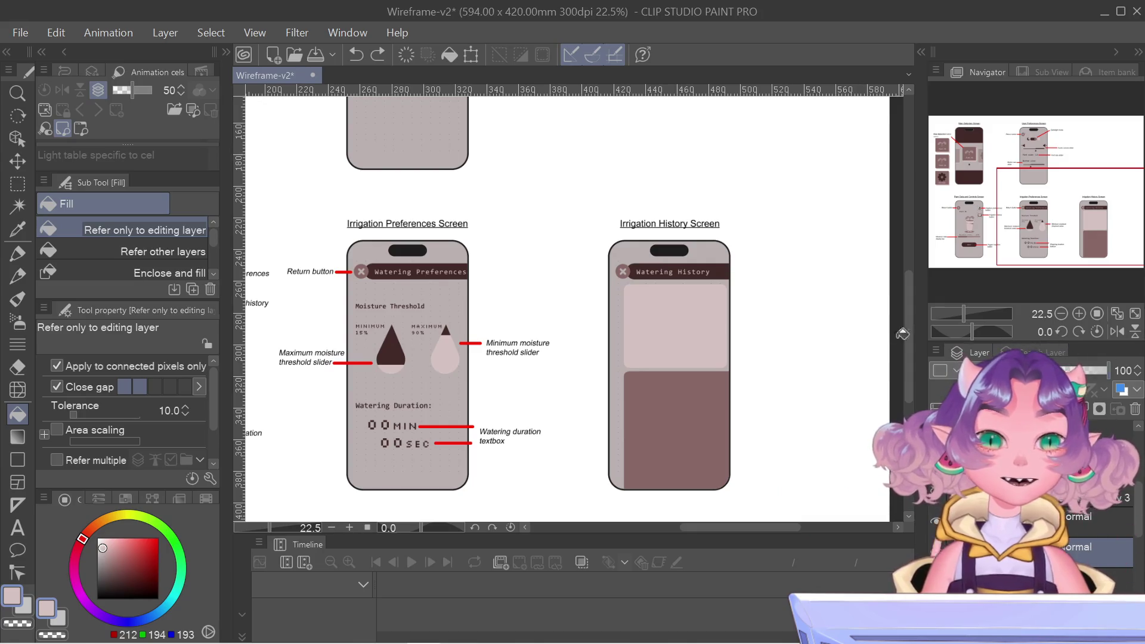
pyautogui.moveTo(1053, 237); pyautogui.dragTo(1056, 232)
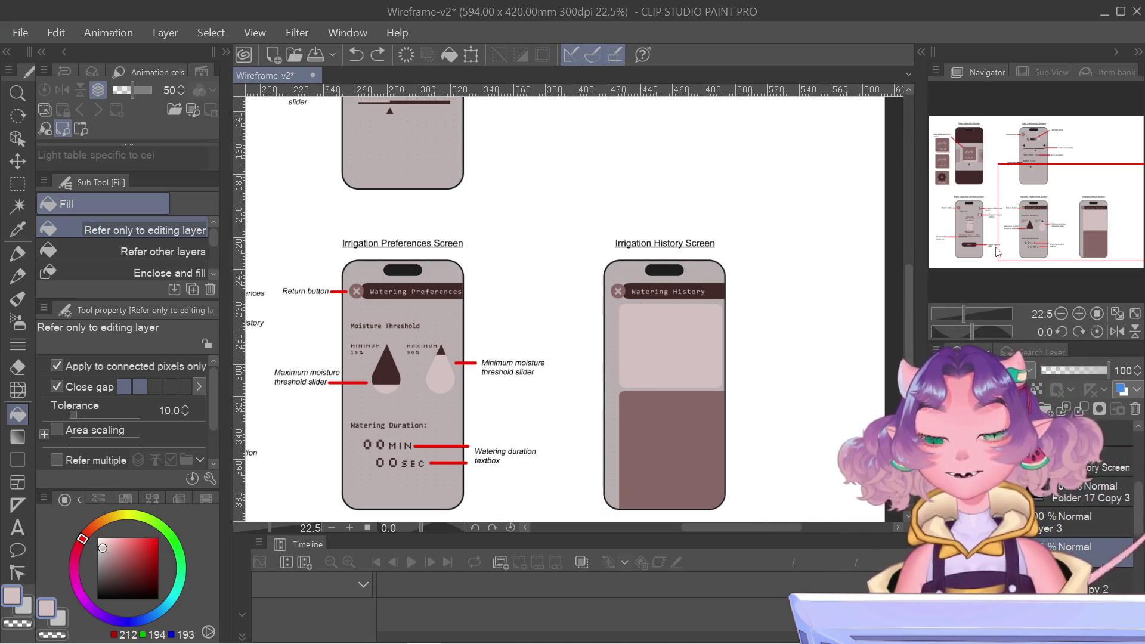
pyautogui.moveTo(1065, 205)
pyautogui.mouseDown()
pyautogui.moveTo(1071, 214)
pyautogui.moveTo(1063, 198)
pyautogui.mouseUp()
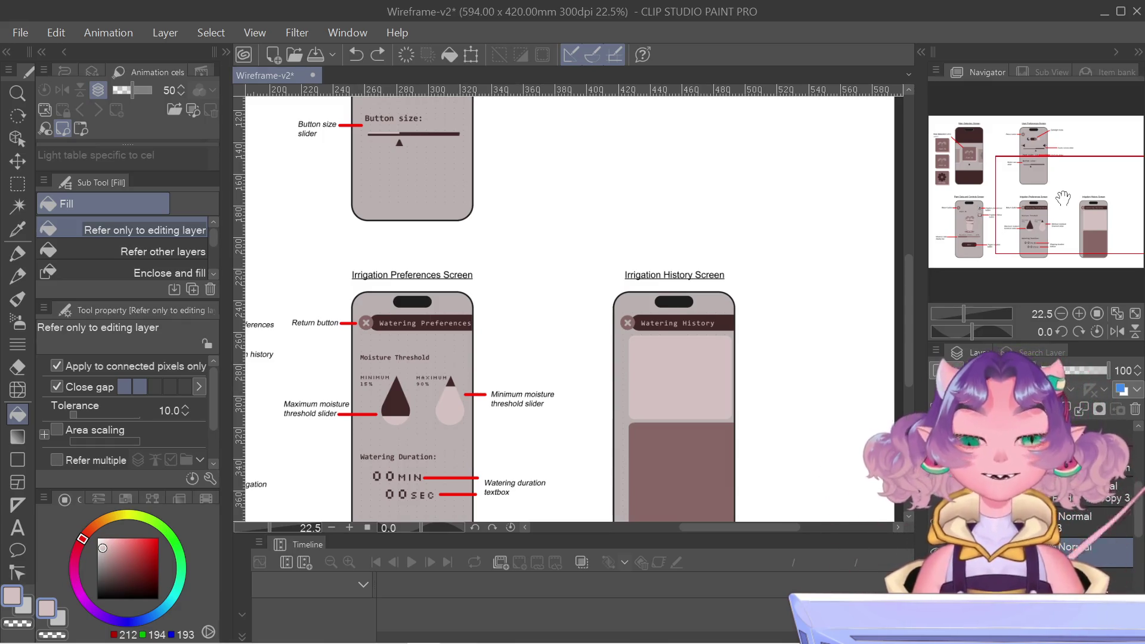
pyautogui.moveTo(1063, 198); pyautogui.dragTo(1054, 198)
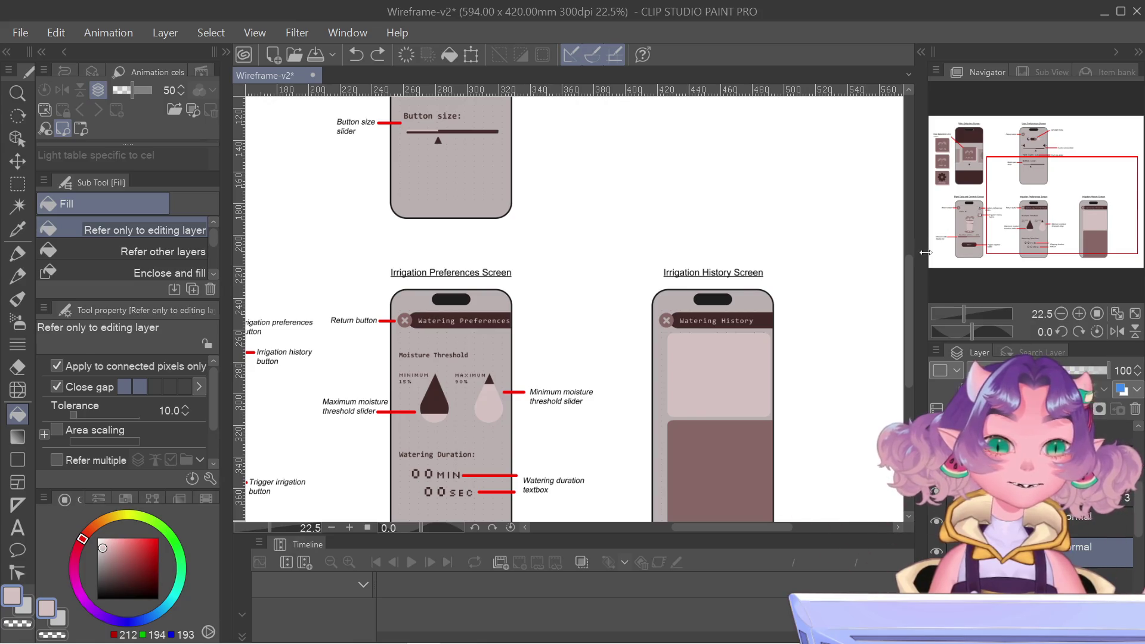
pyautogui.moveTo(1066, 241); pyautogui.dragTo(1070, 242)
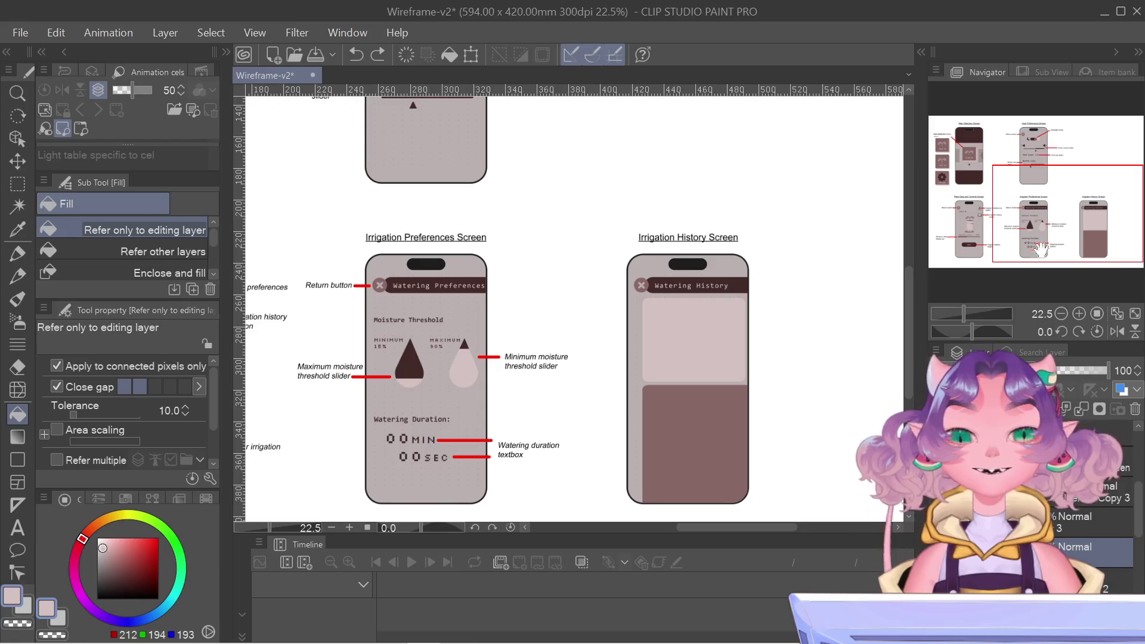
# - Draw a rounded rectangle bar across the dark lower panel, then undo it
pyautogui.scroll(3, 720, 316)
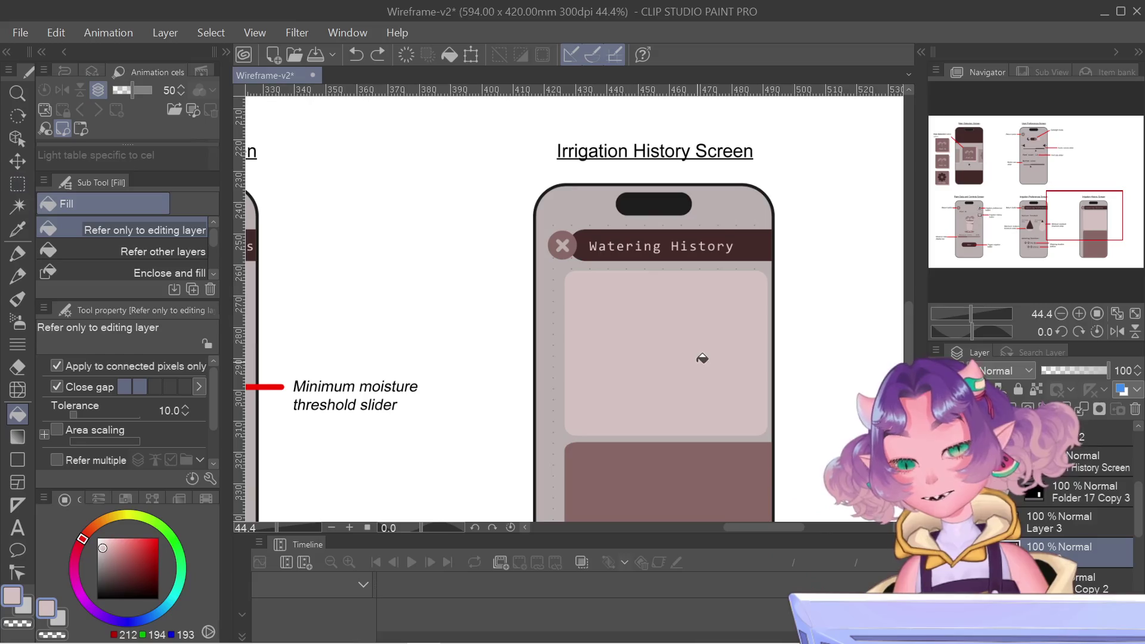
pyautogui.press('m')
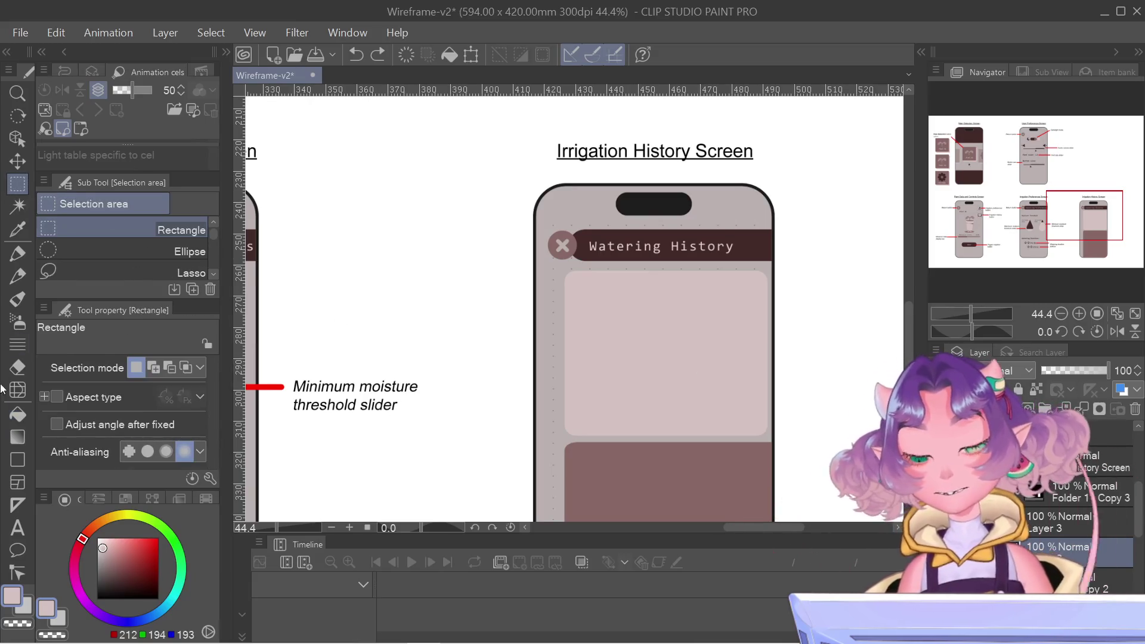
pyautogui.click(17, 459)
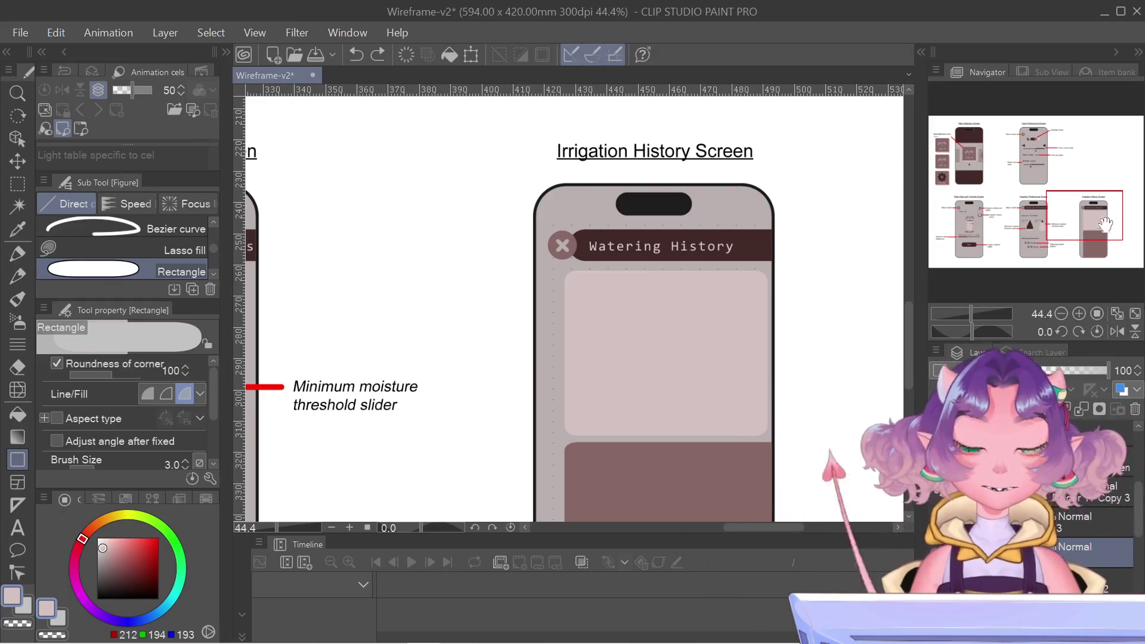
pyautogui.moveTo(1105, 224); pyautogui.dragTo(1105, 253)
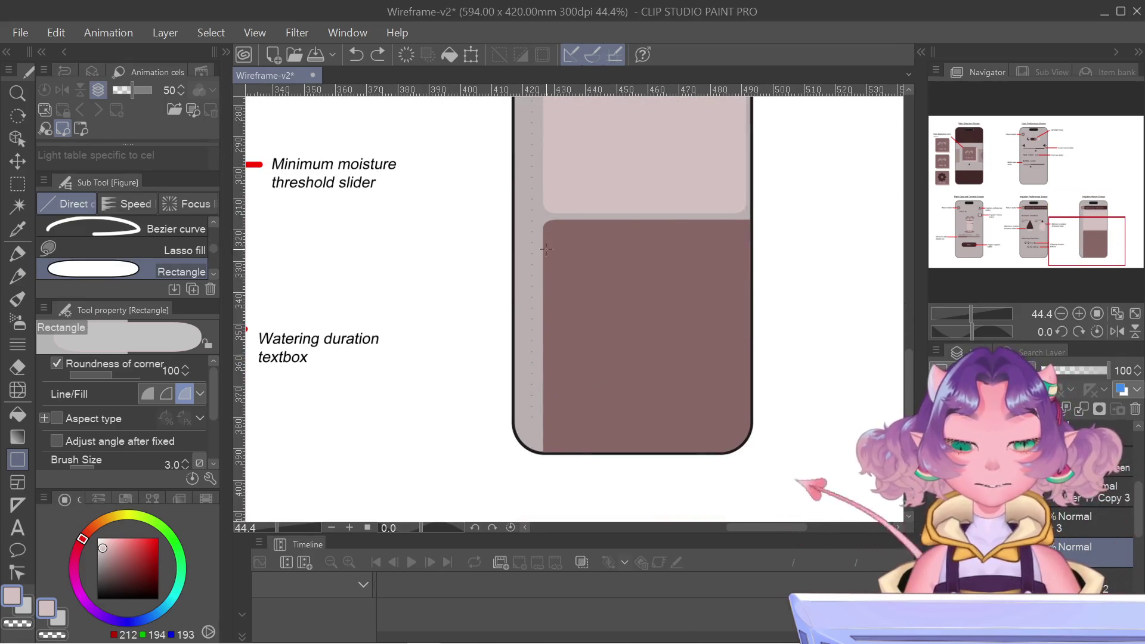
pyautogui.moveTo(553, 236); pyautogui.dragTo(771, 277)
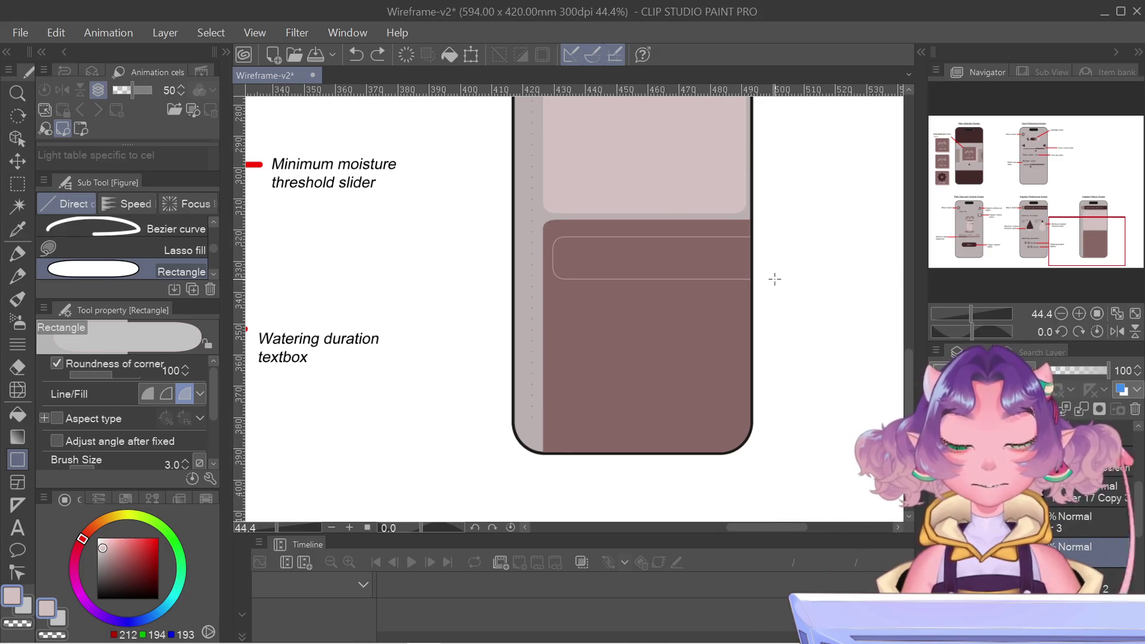
pyautogui.moveTo(772, 277); pyautogui.dragTo(771, 279)
pyautogui.hotkey('ctrl', 'z')
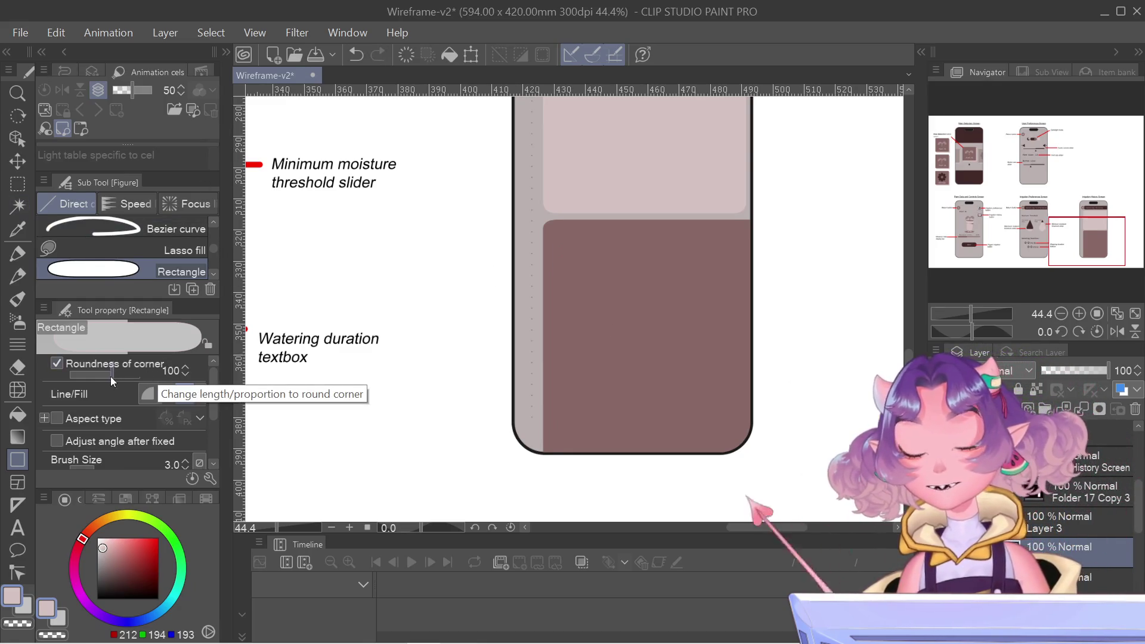
# - Set the rectangle tool's corner roundness to 50 in Tool property
pyautogui.click(112, 377)
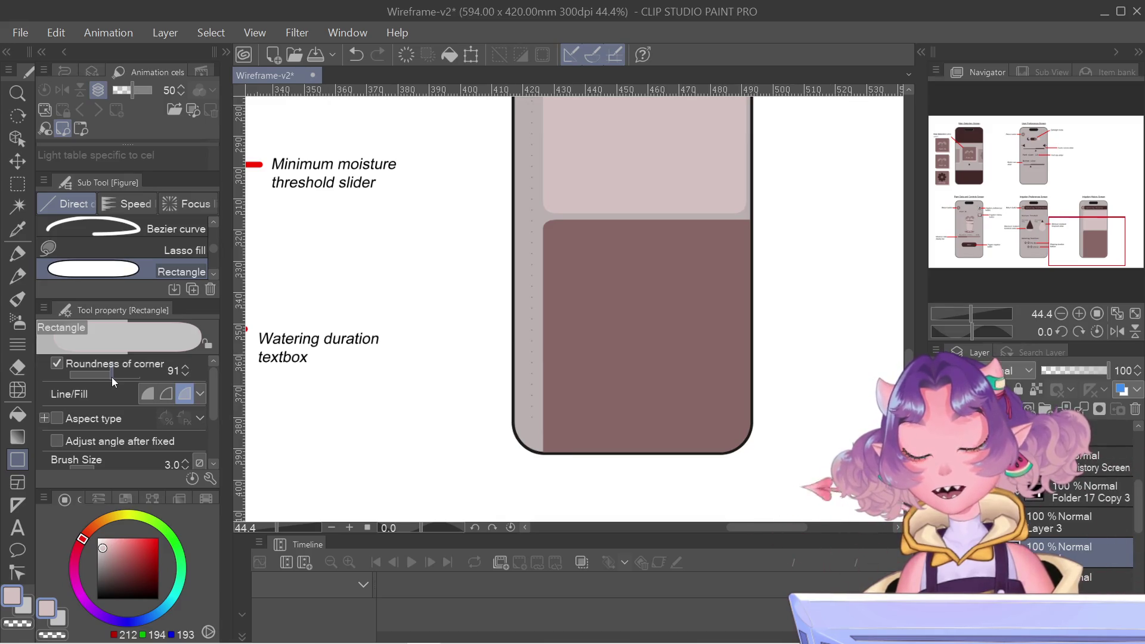
pyautogui.moveTo(112, 376); pyautogui.dragTo(106, 377)
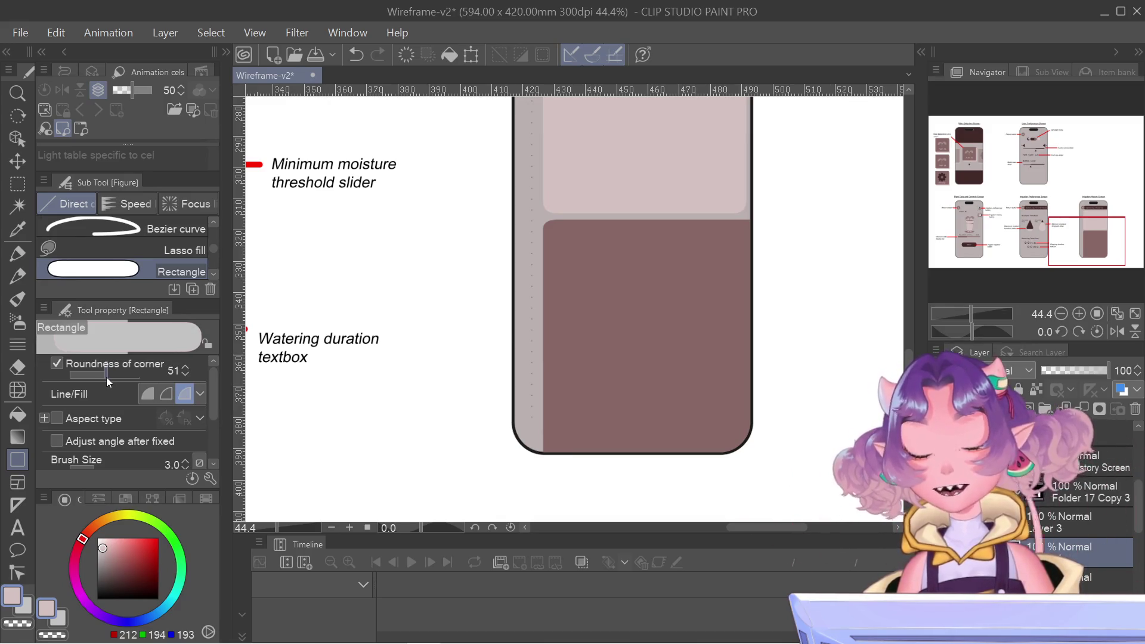
pyautogui.click(174, 370)
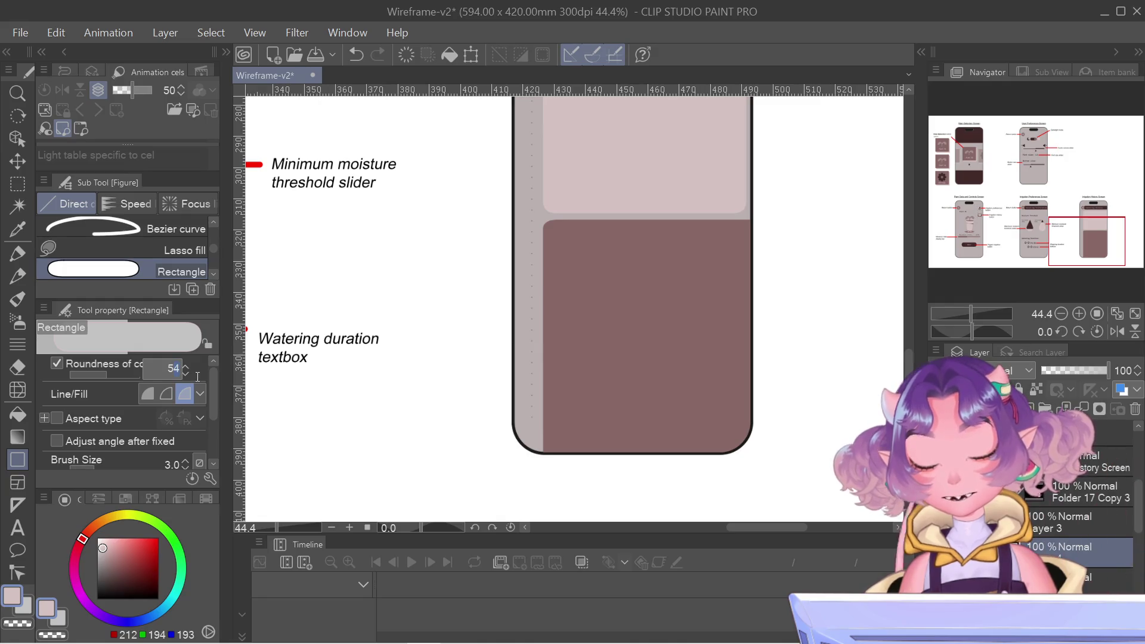
pyautogui.press('Return')
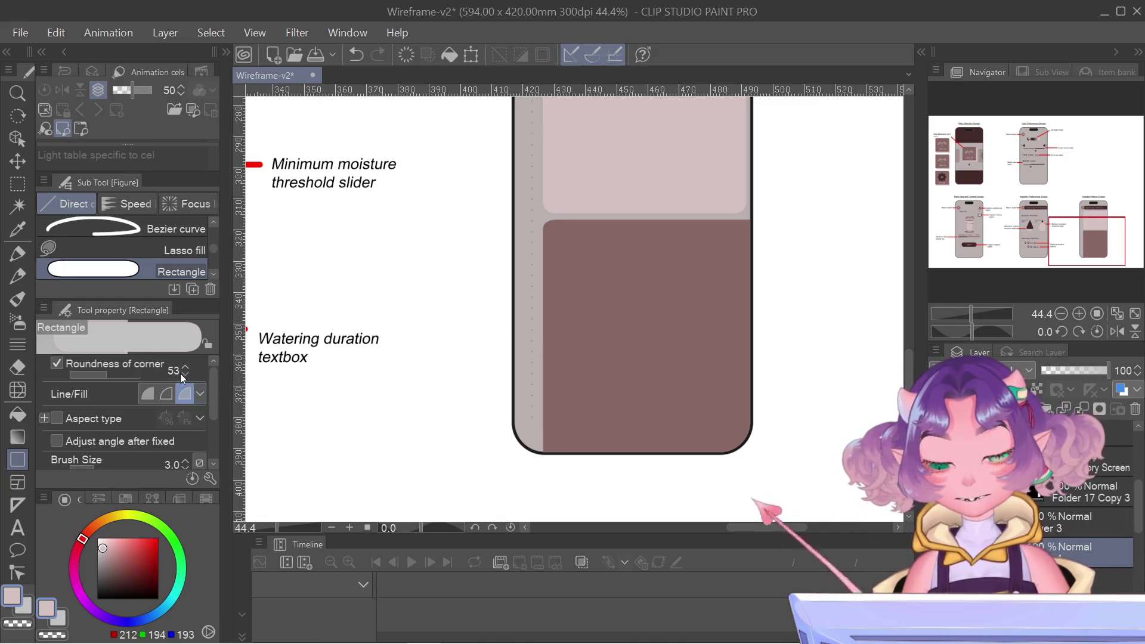
pyautogui.click(182, 375)
pyautogui.click(183, 374)
pyautogui.click(182, 374)
pyautogui.click(183, 375)
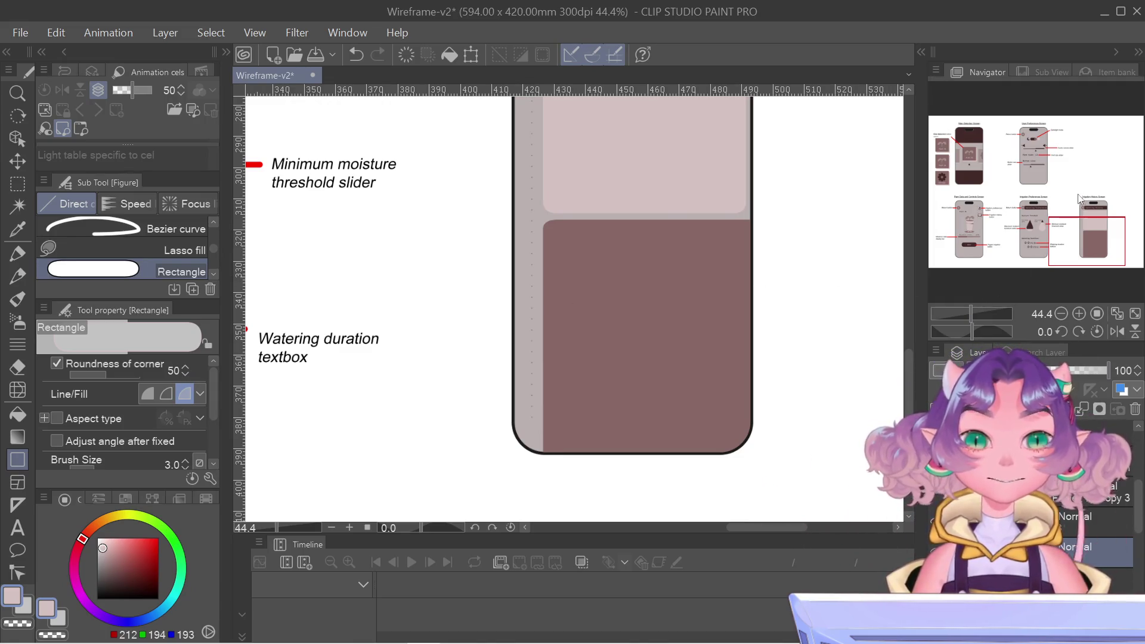
pyautogui.moveTo(1057, 229); pyautogui.dragTo(1061, 224)
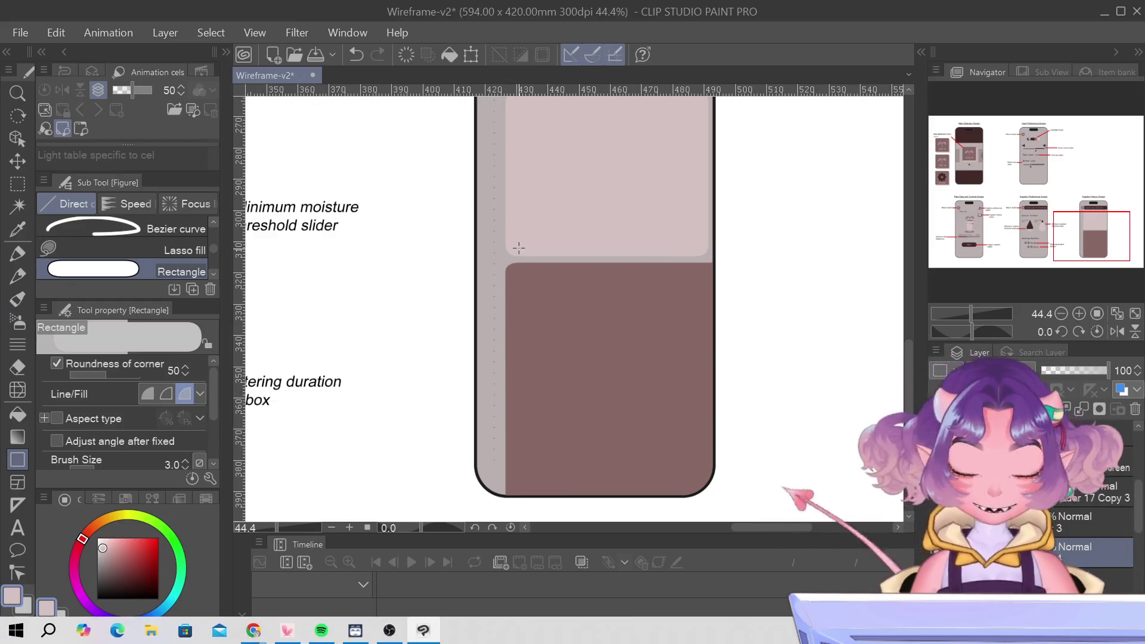
# - Draw a new grey rounded bar in the dark panel and open Scale/Rotate (Ctrl+T) on it
pyautogui.moveTo(515, 283); pyautogui.dragTo(750, 334)
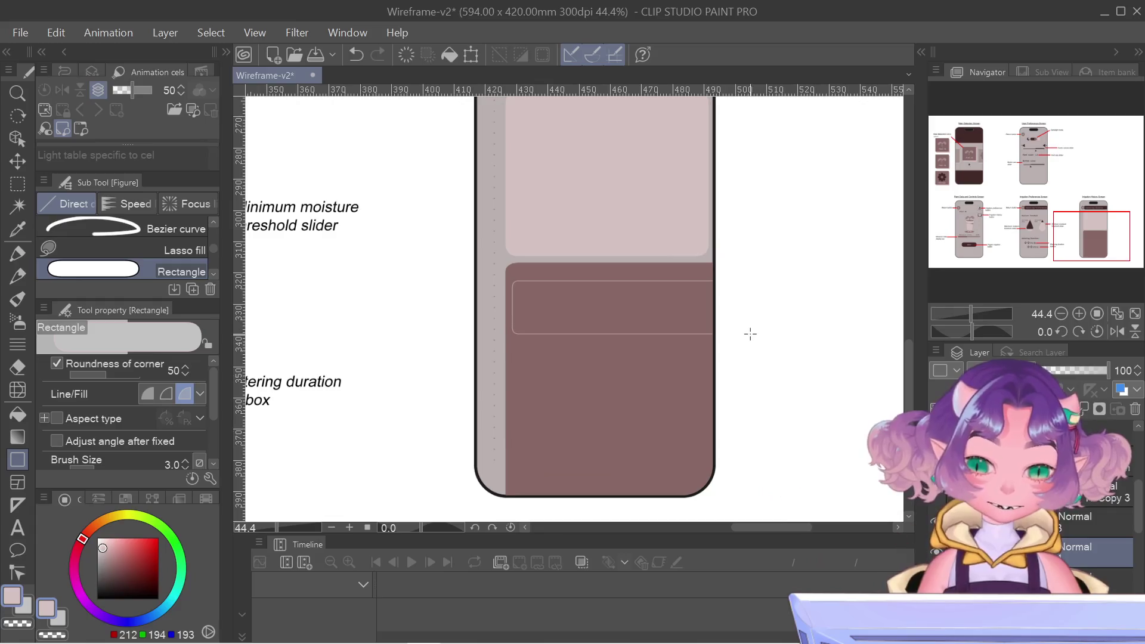
pyautogui.moveTo(750, 334); pyautogui.dragTo(751, 332)
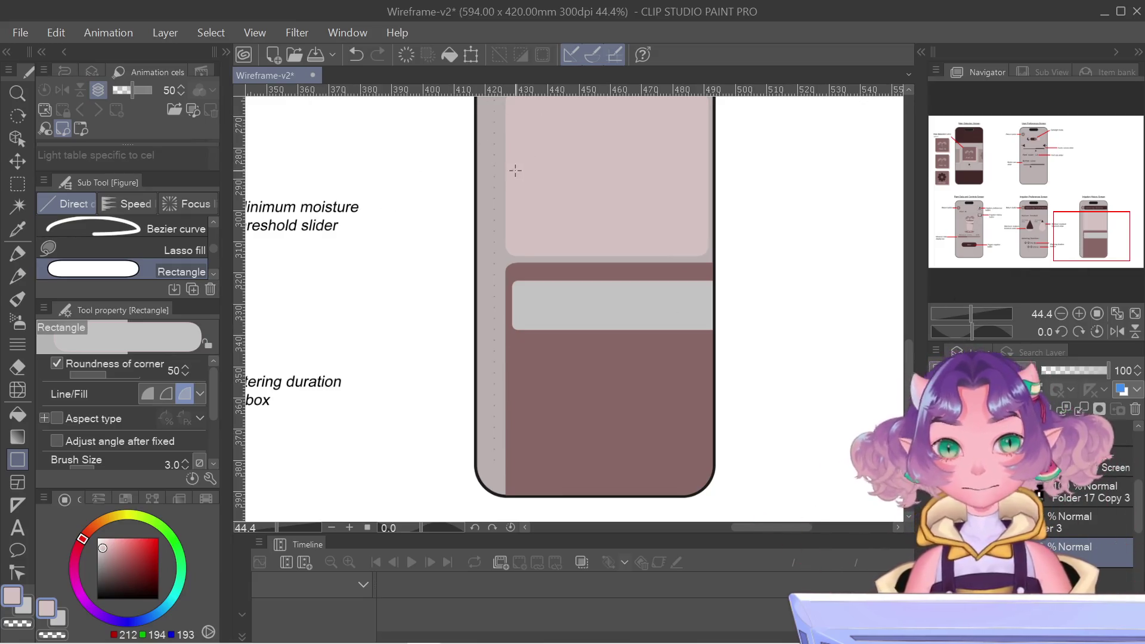
pyautogui.scroll(2, 515, 171)
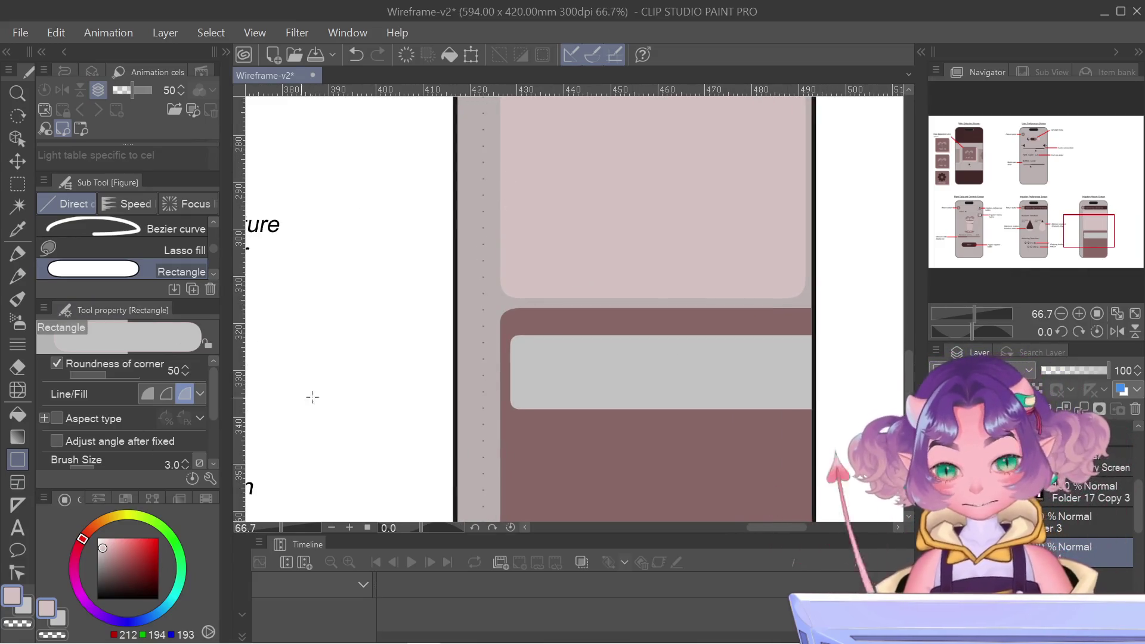
pyautogui.hotkey('ctrl', 't')
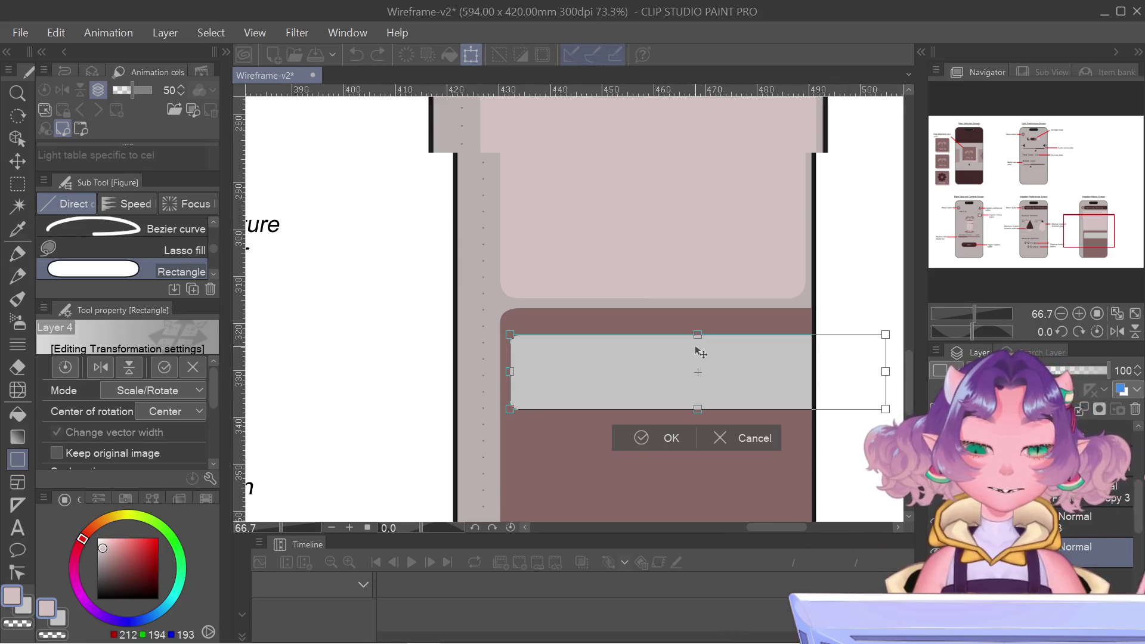
# - Shorten the grey bar by dragging its top handle down
pyautogui.scroll(2, 696, 351)
pyautogui.scroll(1, 699, 337)
pyautogui.moveTo(700, 325); pyautogui.dragTo(701, 346)
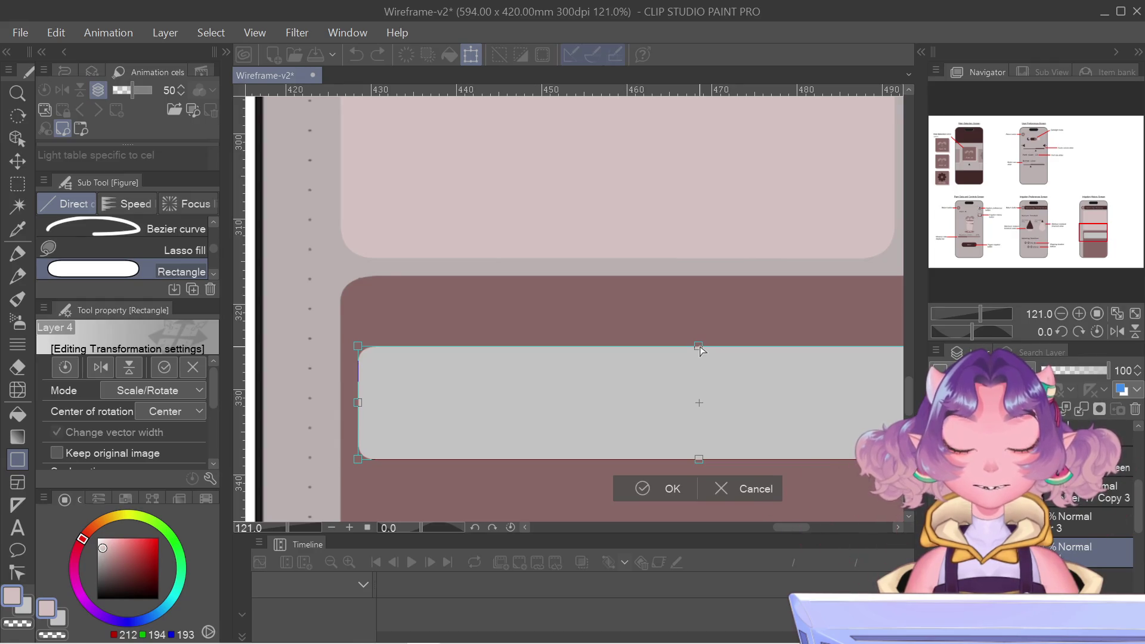
pyautogui.moveTo(699, 347); pyautogui.dragTo(700, 355)
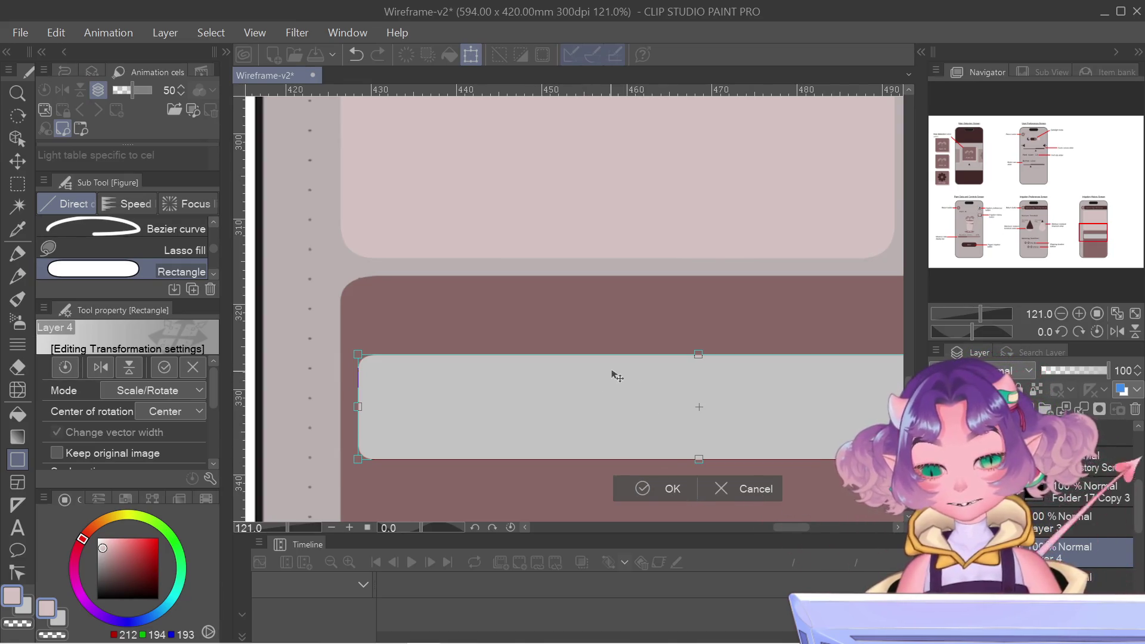
# - Move the bar up to the top of the dark panel, nudge it right, and commit
pyautogui.scroll(1, 616, 376)
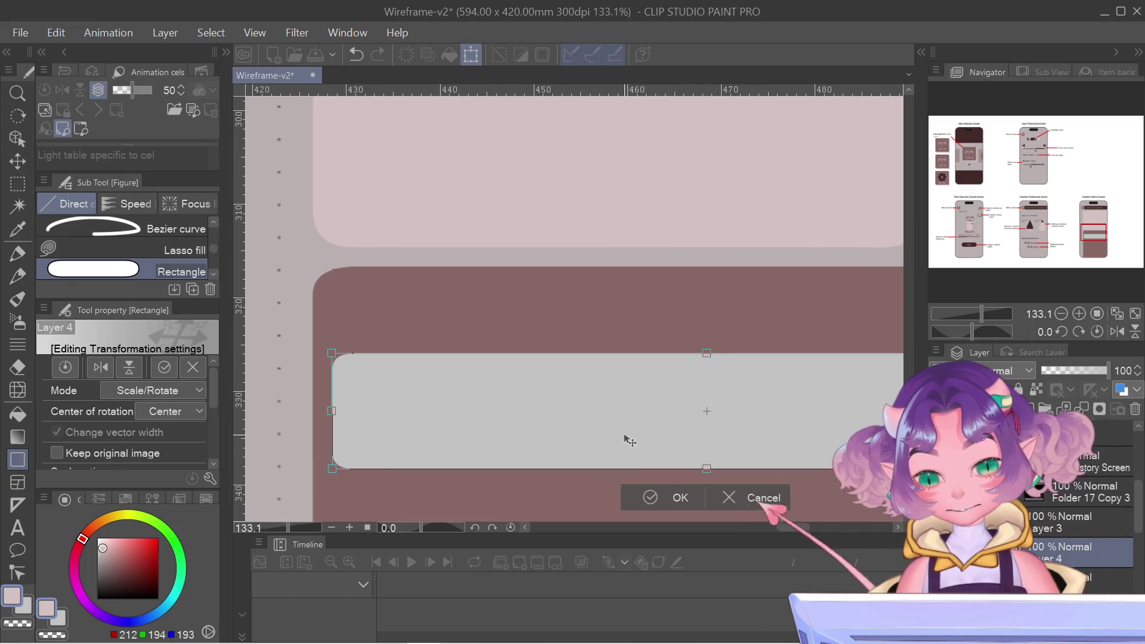
pyautogui.scroll(-1, 630, 441)
pyautogui.scroll(-1, 627, 442)
pyautogui.scroll(-1, 681, 438)
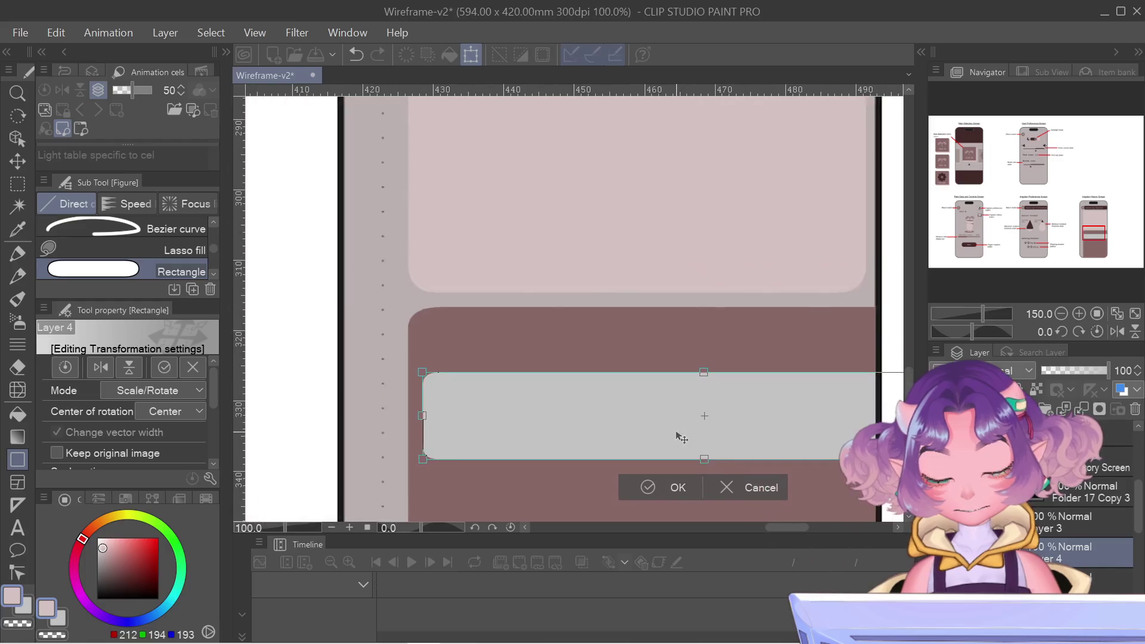
pyautogui.scroll(-2, 682, 438)
pyautogui.moveTo(690, 417); pyautogui.dragTo(767, 411)
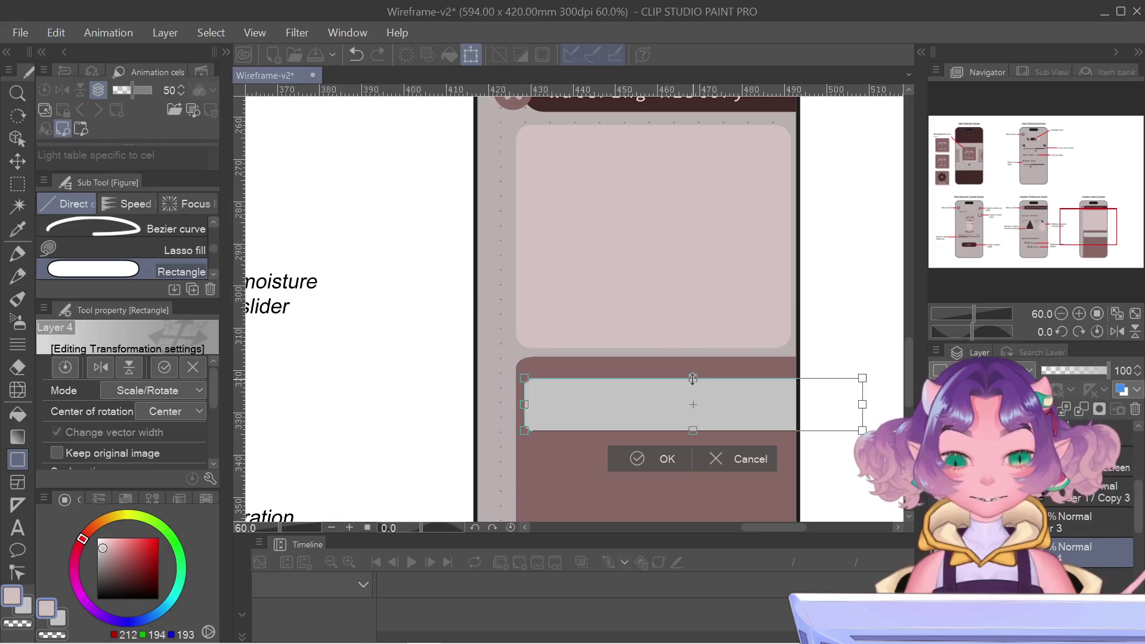
pyautogui.moveTo(696, 381); pyautogui.dragTo(695, 375)
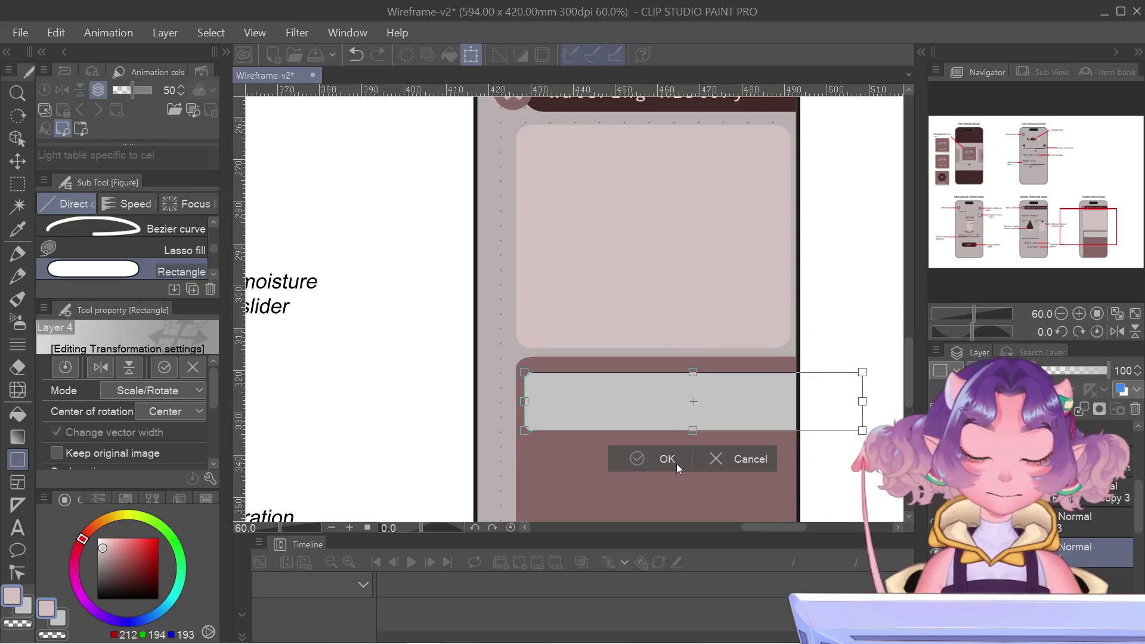
pyautogui.moveTo(707, 388); pyautogui.dragTo(710, 388)
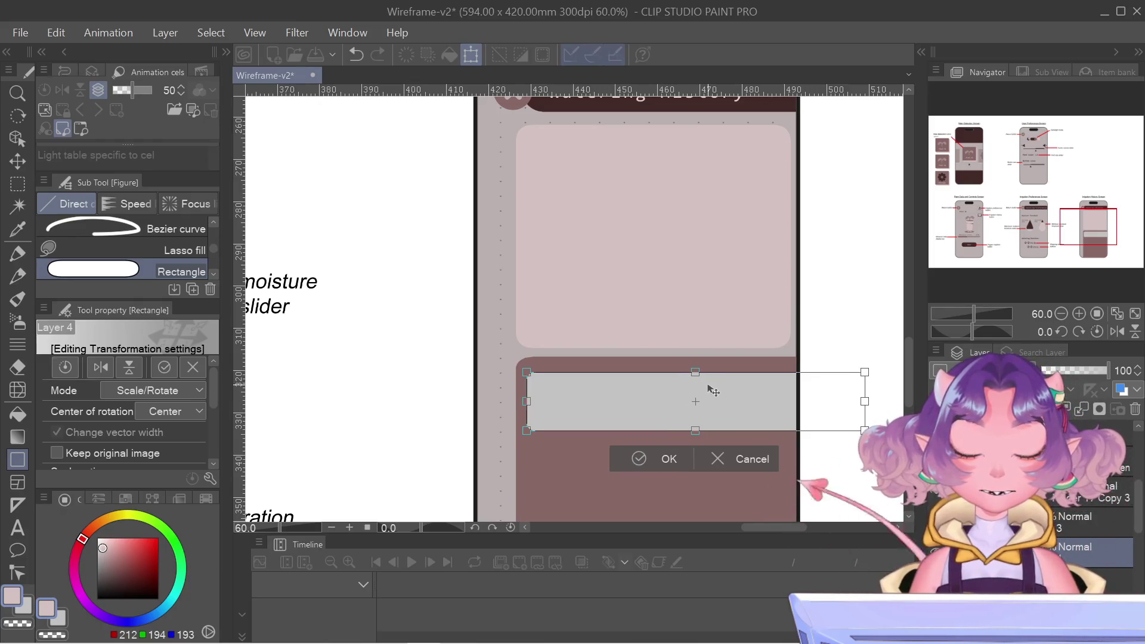
pyautogui.click(658, 466)
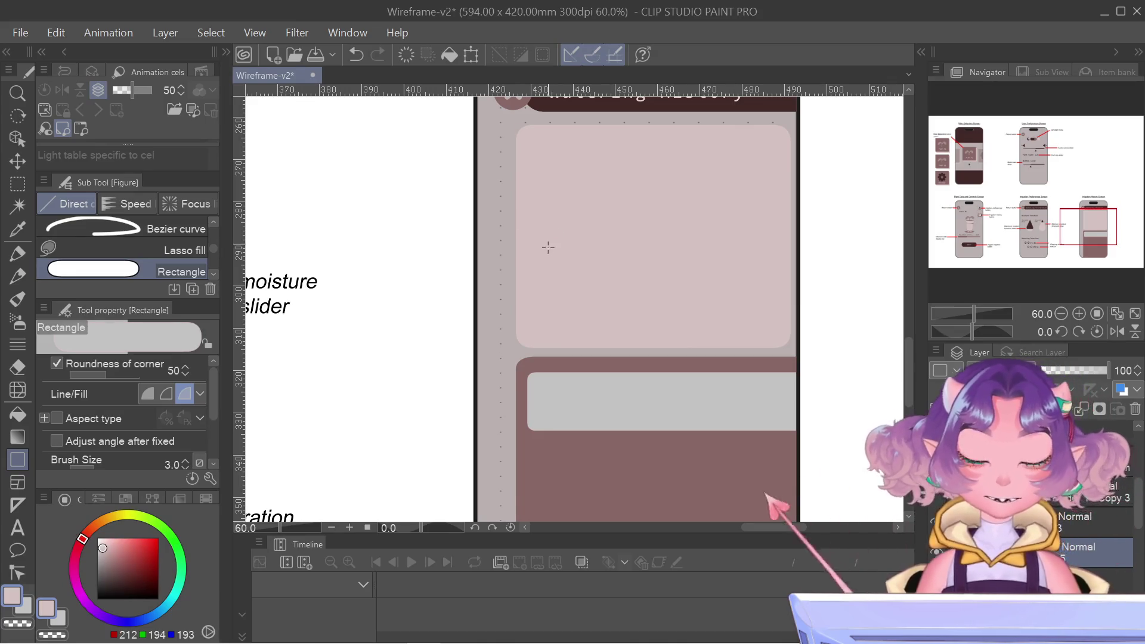
# - Switch to the Fill tool (G) and dismiss the bar layer's context menu unchanged
pyautogui.press('g')
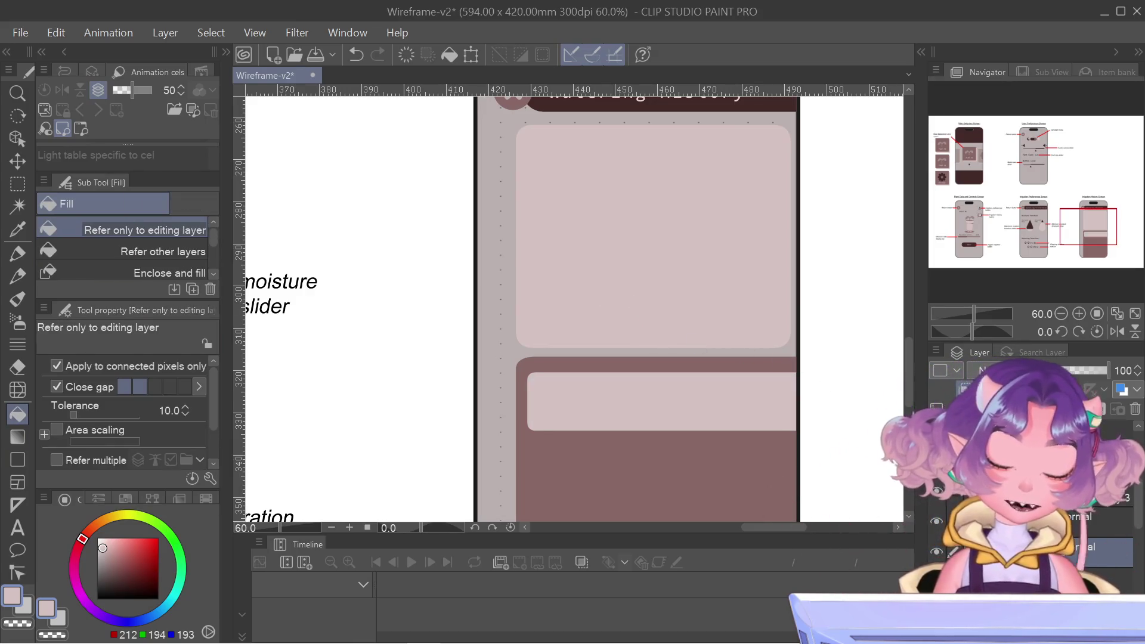
pyautogui.rightClick(1043, 546)
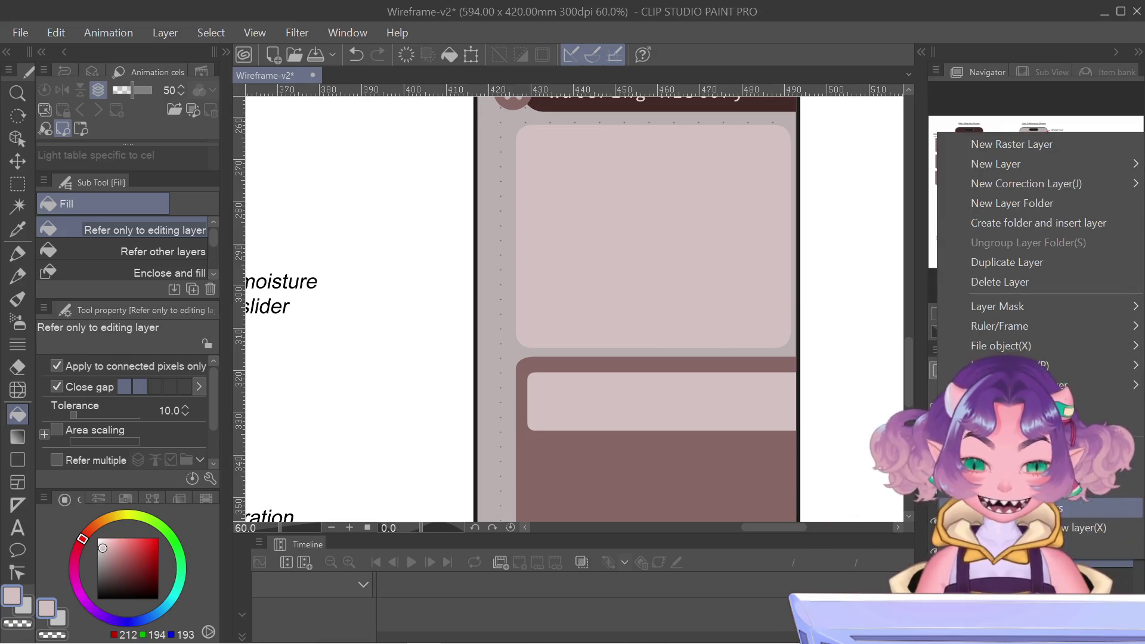
pyautogui.press('Escape')
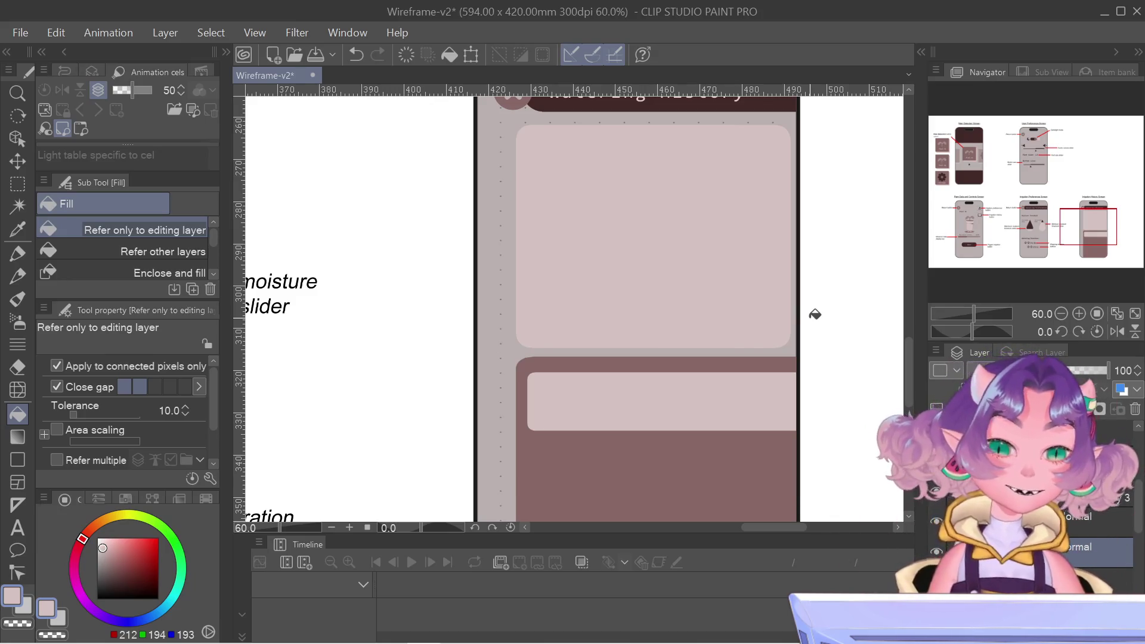
pyautogui.scroll(-5, 785, 308)
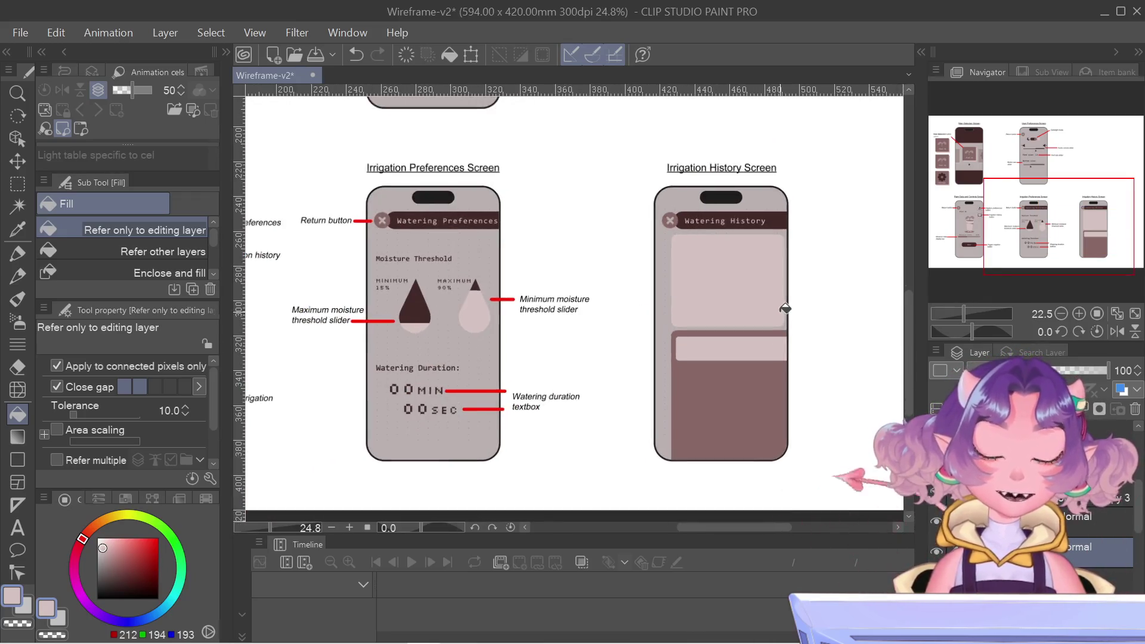
pyautogui.scroll(2, 797, 282)
pyautogui.moveTo(1098, 224); pyautogui.dragTo(1097, 225)
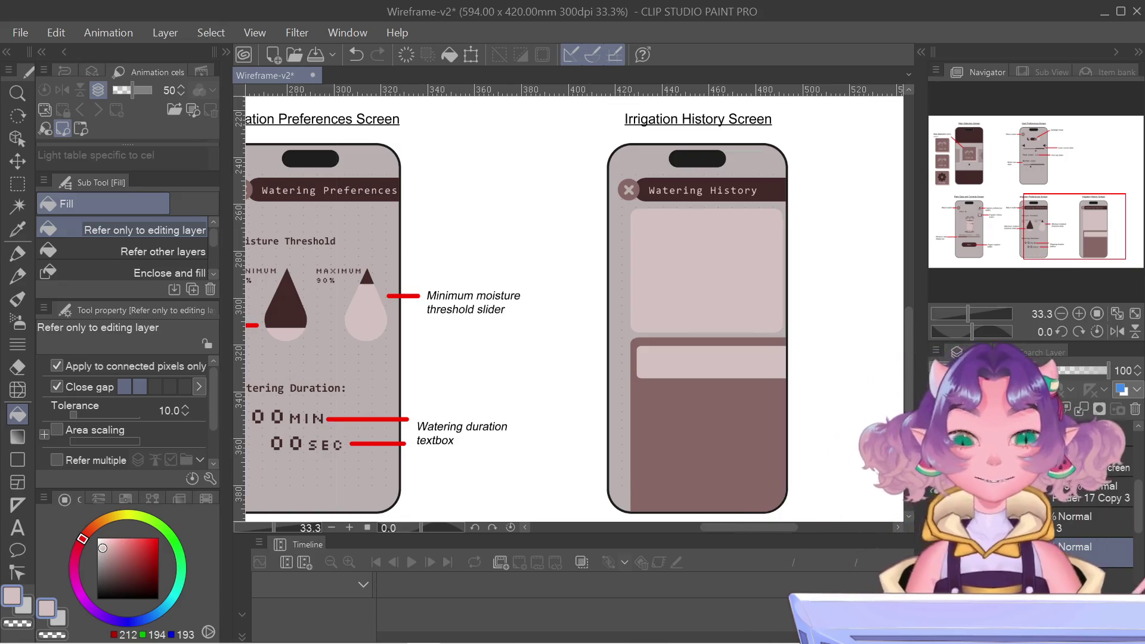
pyautogui.moveTo(1056, 215); pyautogui.dragTo(1048, 212)
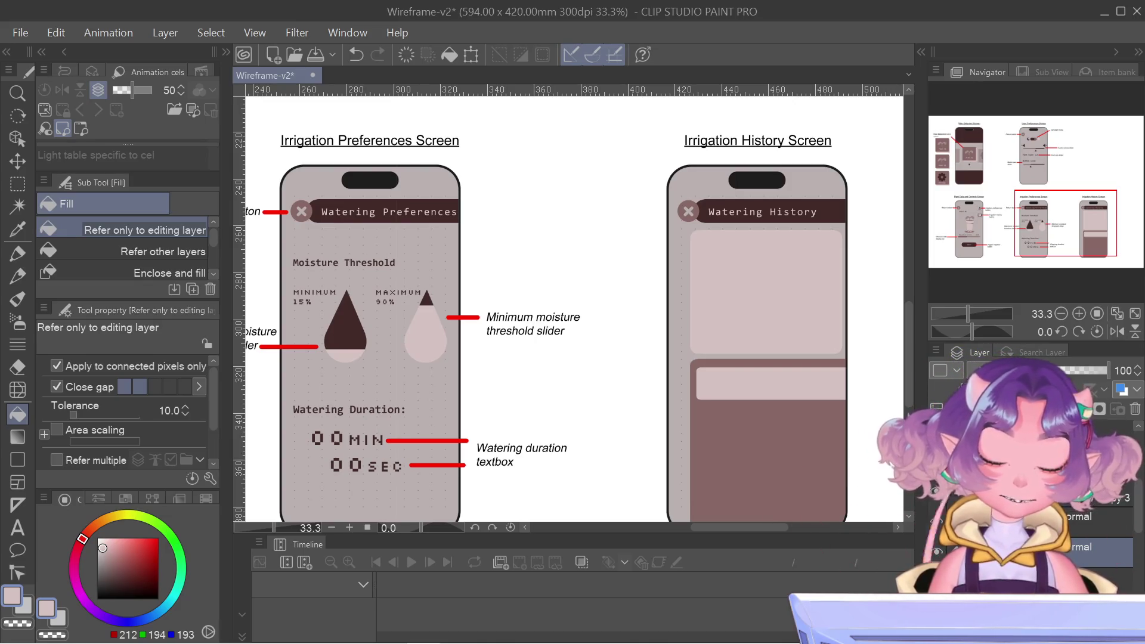
# - Identify the light pink bar's layer by toggling its visibility, then duplicate it
pyautogui.click(936, 551)
pyautogui.click(937, 551)
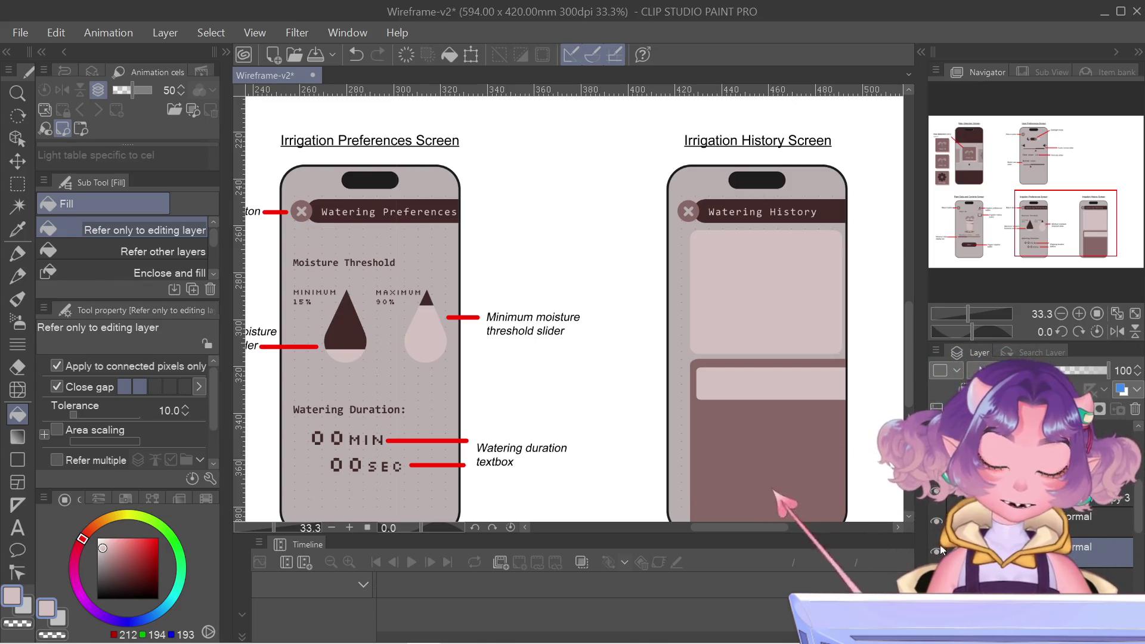
pyautogui.click(937, 546)
pyautogui.click(937, 546)
pyautogui.rightClick(1122, 516)
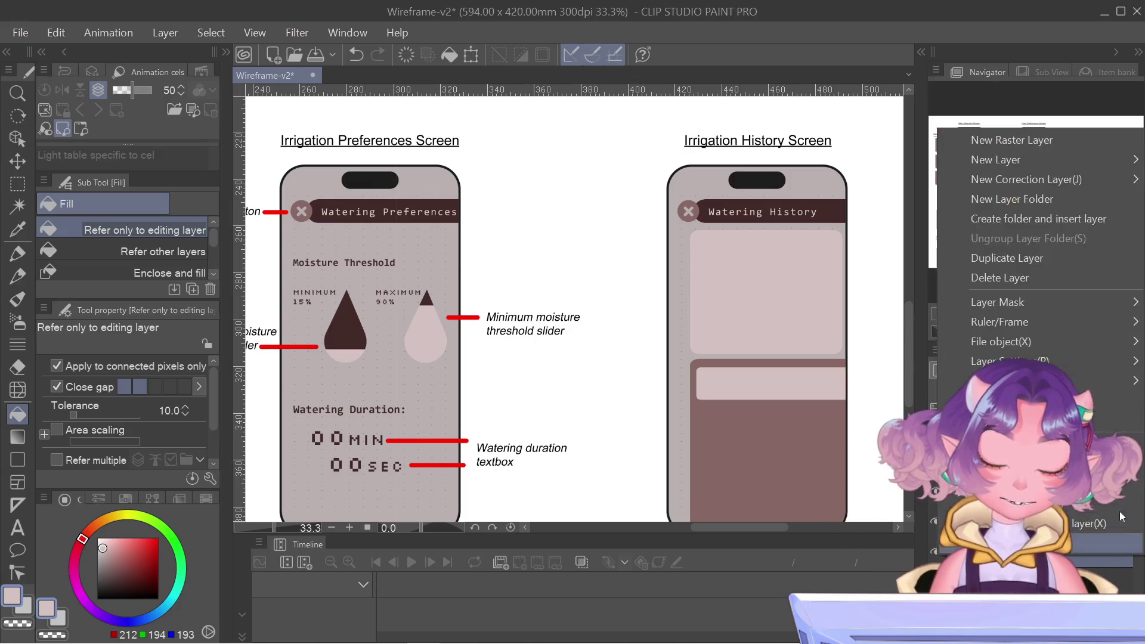
pyautogui.click(1008, 258)
pyautogui.hotkey('ctrl', 'r')
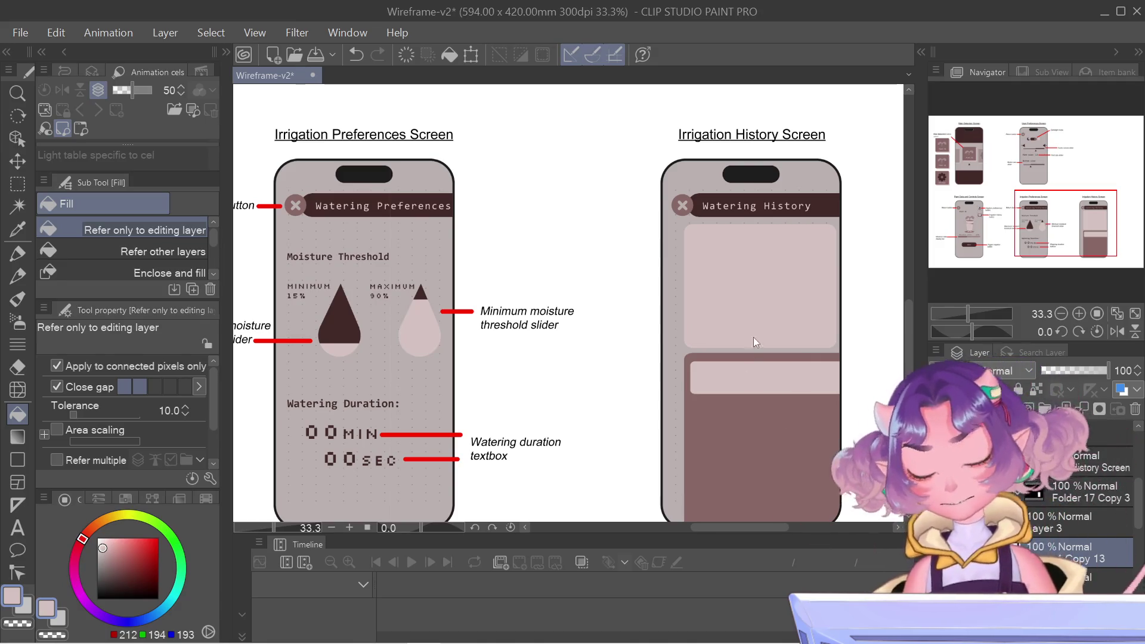
# - Move the duplicated pink bar just below the first one with the arrow keys and confirm
pyautogui.hotkey('ctrl', 't')
pyautogui.scroll(1, 719, 311)
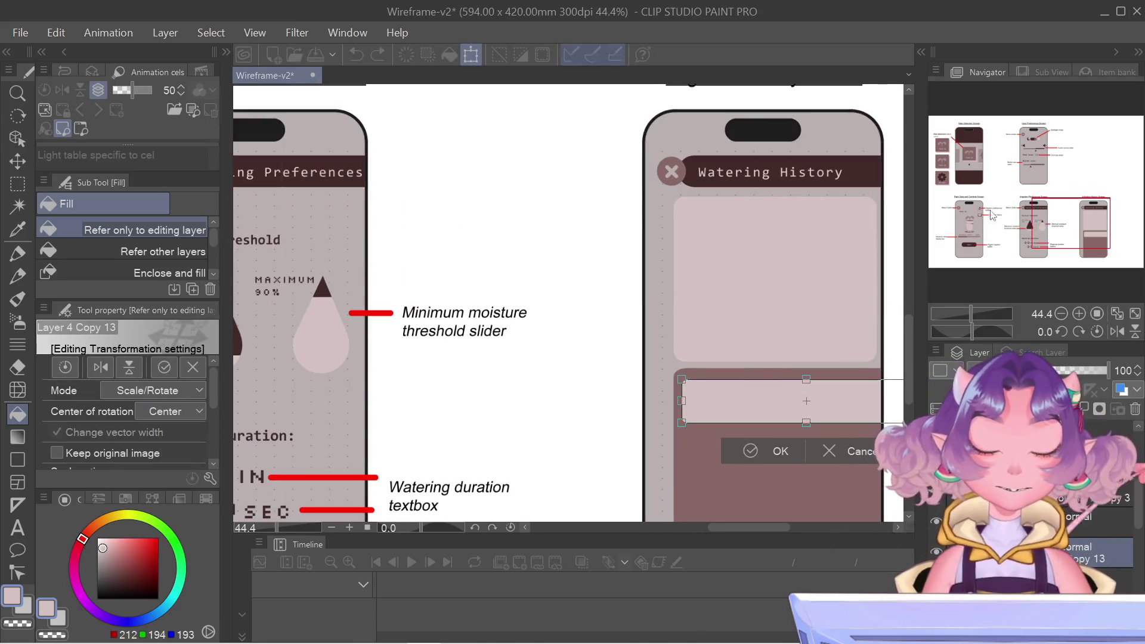
pyautogui.moveTo(991, 215)
pyautogui.mouseDown()
pyautogui.moveTo(1094, 192)
pyautogui.moveTo(1103, 243)
pyautogui.mouseUp()
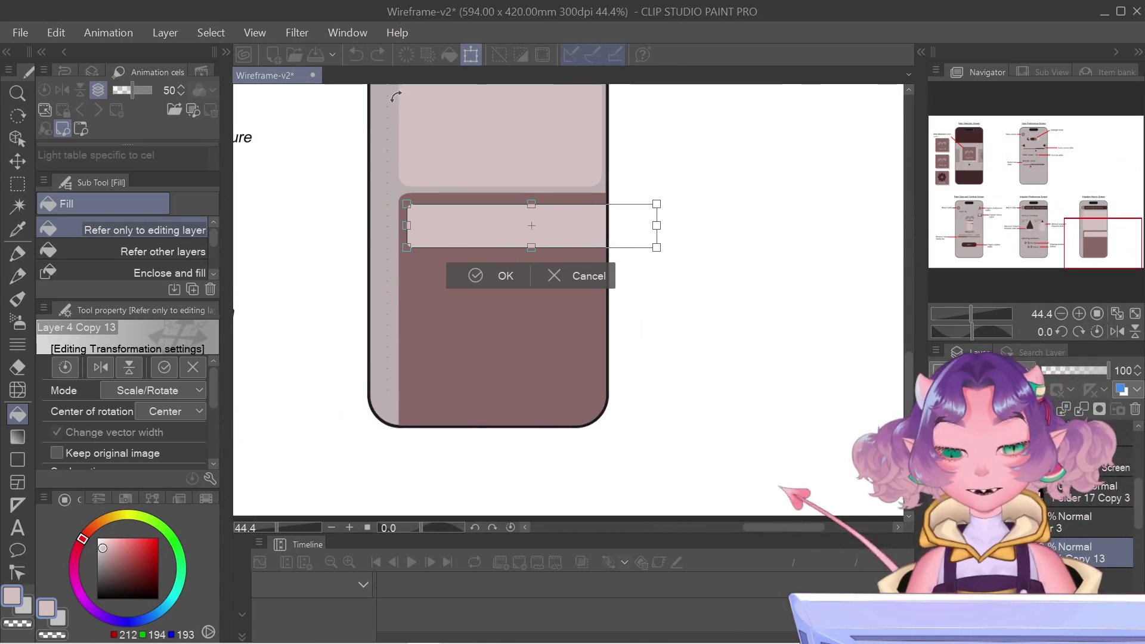
pyautogui.scroll(1, 395, 96)
pyautogui.scroll(2, 389, 100)
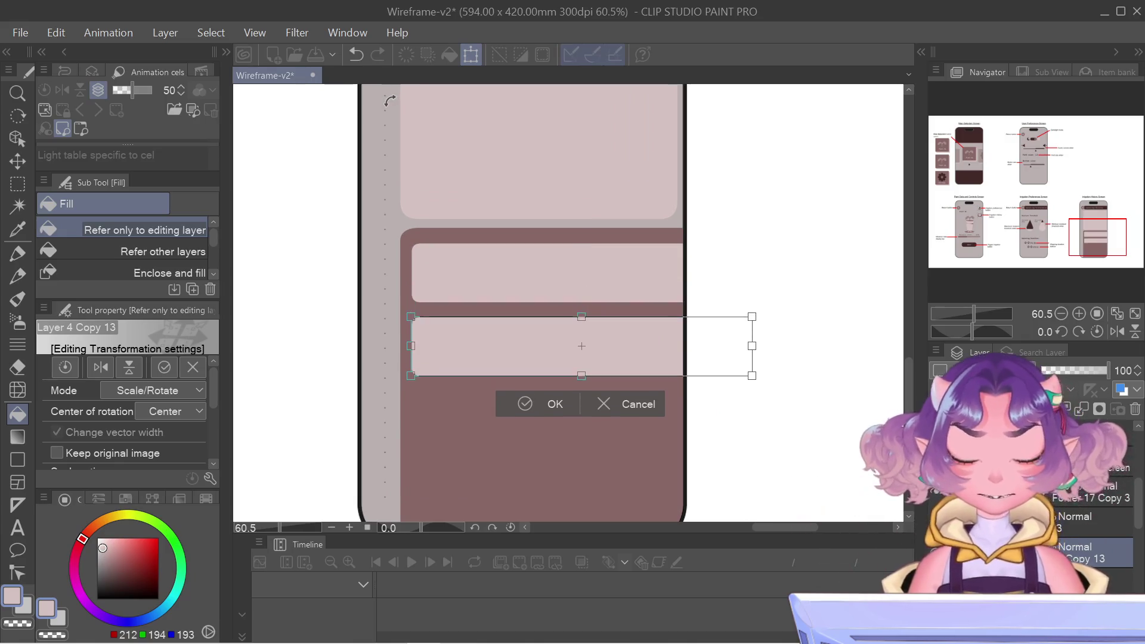
pyautogui.press('Up')
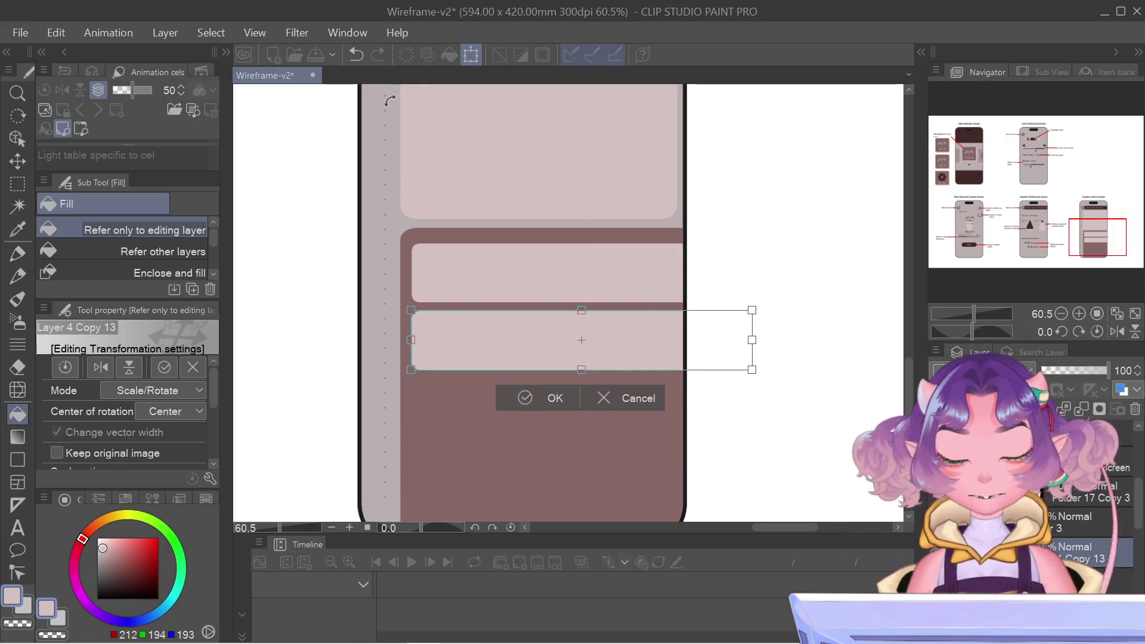
pyautogui.press('Down')
pyautogui.press('Return')
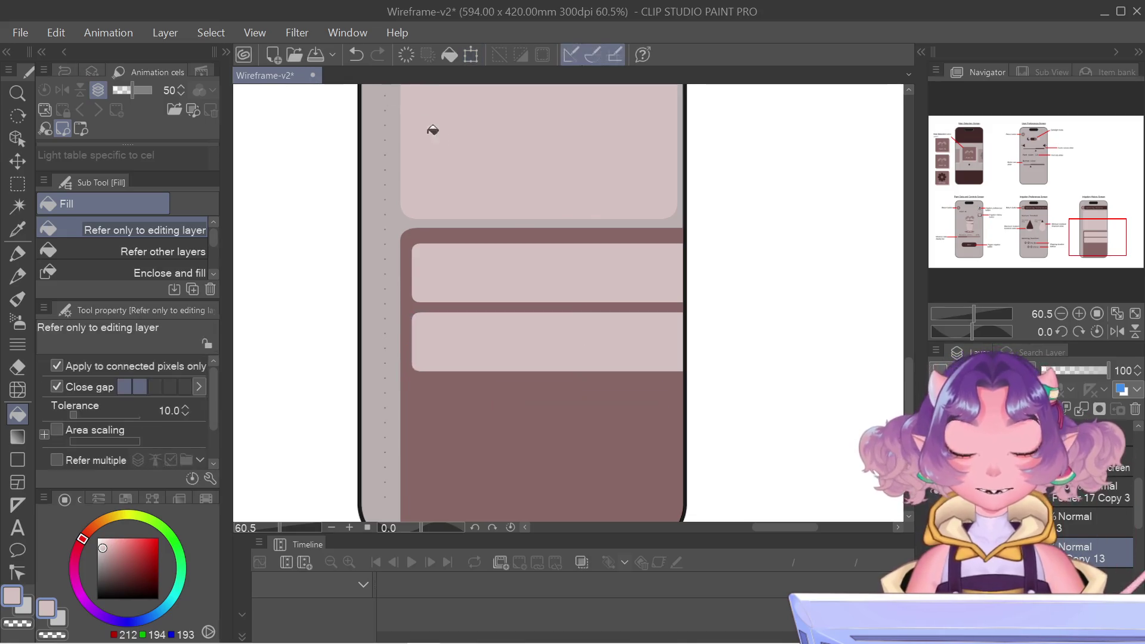